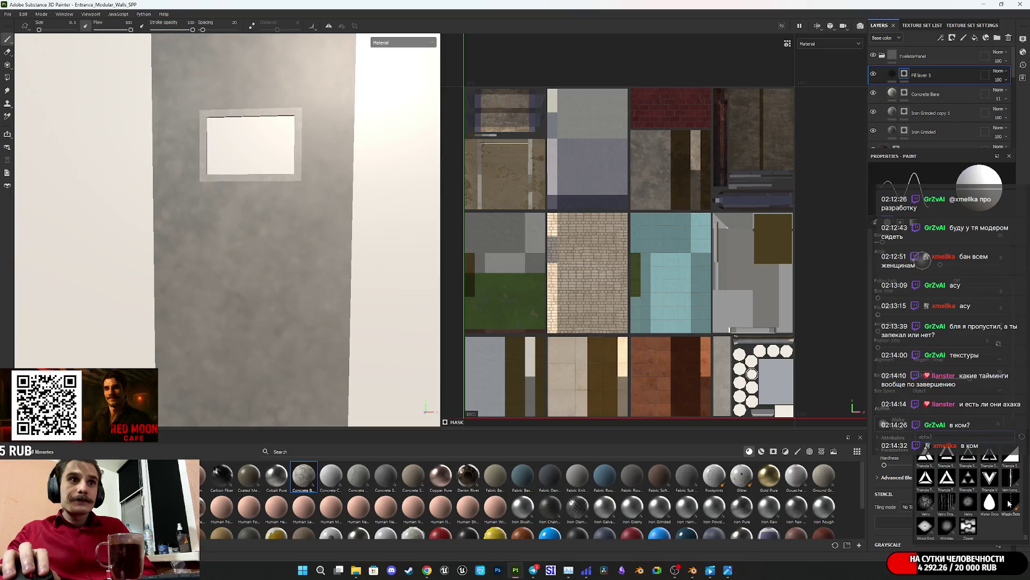
# Step: Close the Alphas browser with no new alpha and raise brush Spacing so dabs fall far apart
pyautogui.moveTo(1009, 503)
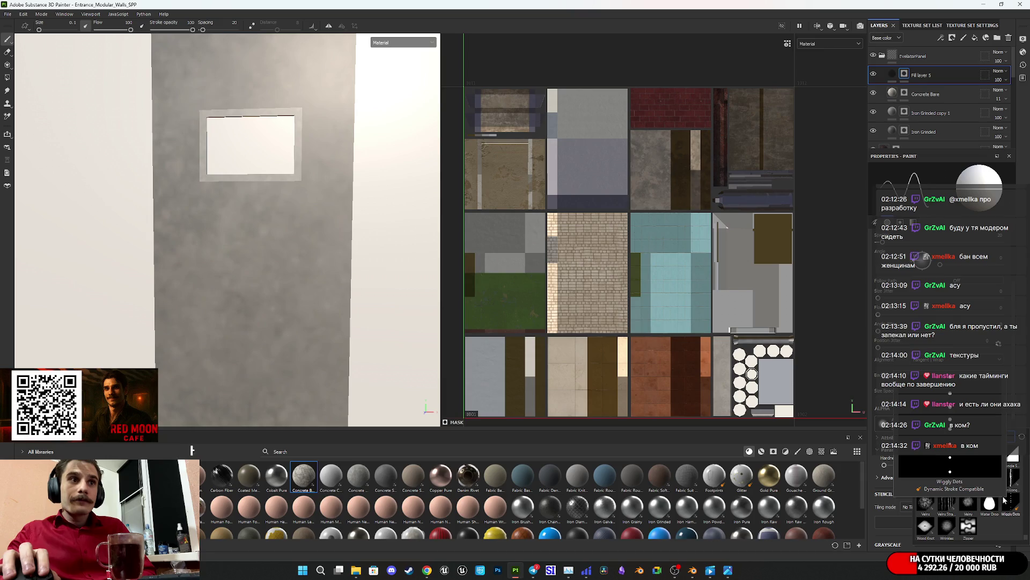
pyautogui.scroll(4, 971, 515)
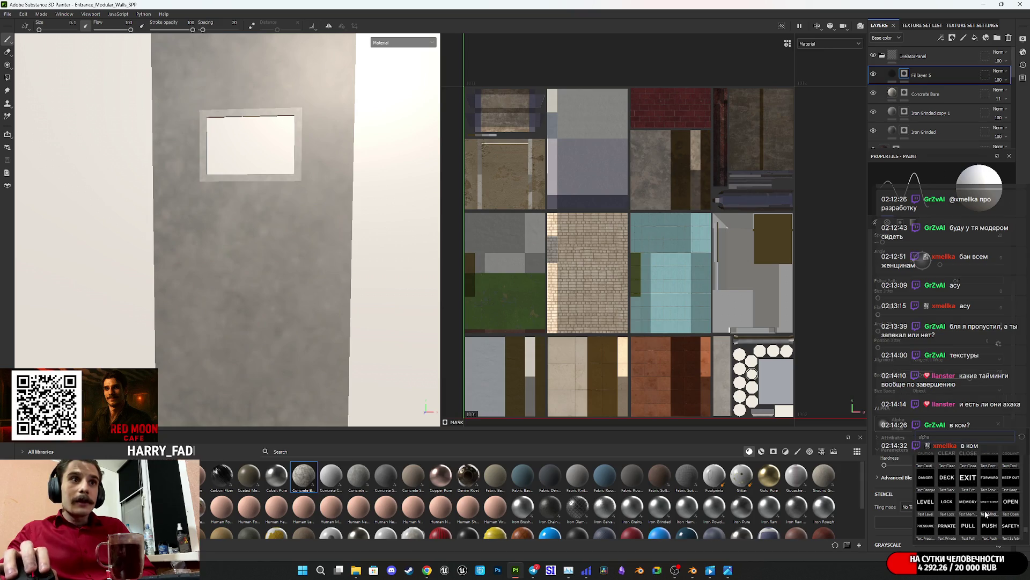
pyautogui.scroll(10, 984, 514)
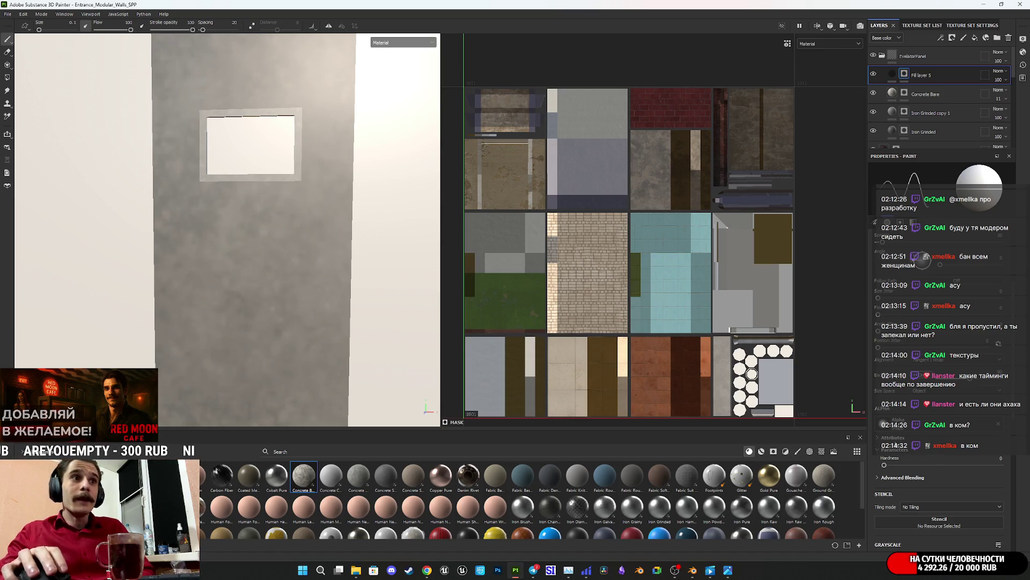
pyautogui.scroll(3, 911, 436)
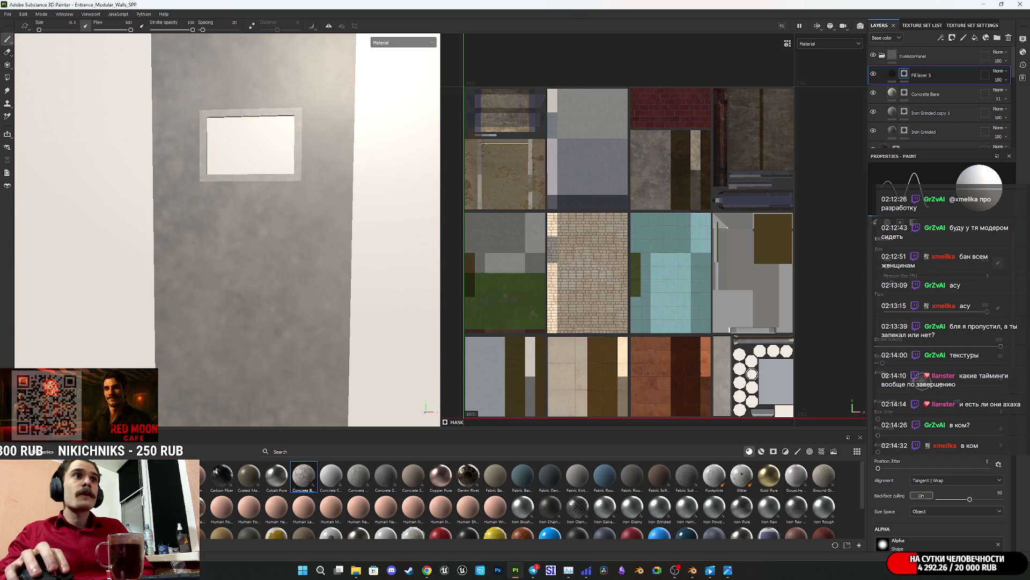
pyautogui.moveTo(883, 363); pyautogui.dragTo(921, 367)
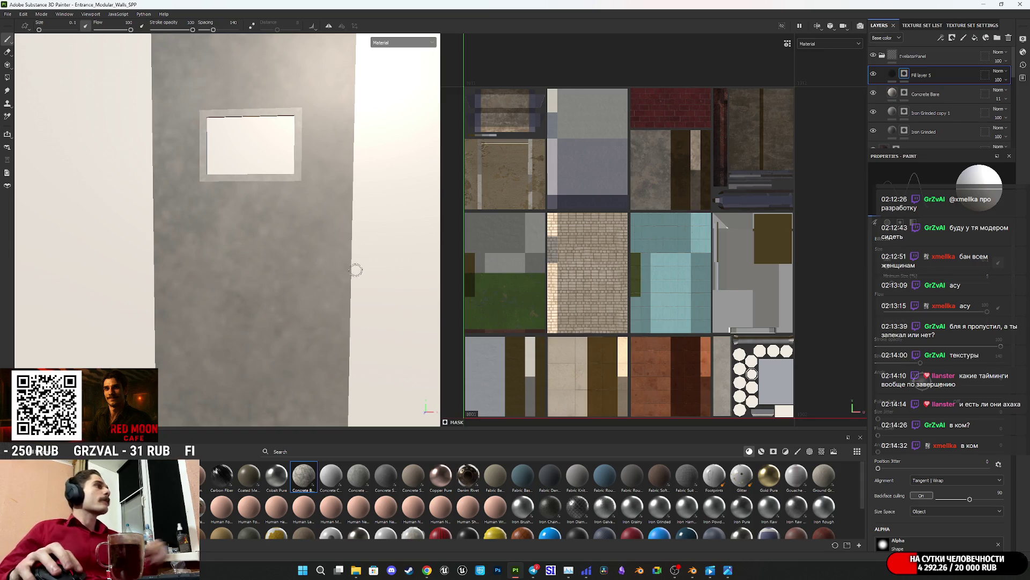
# Step: Stamp one straight row of six button holes below the screen recess, undoing a trial second row
pyautogui.click(202, 226)
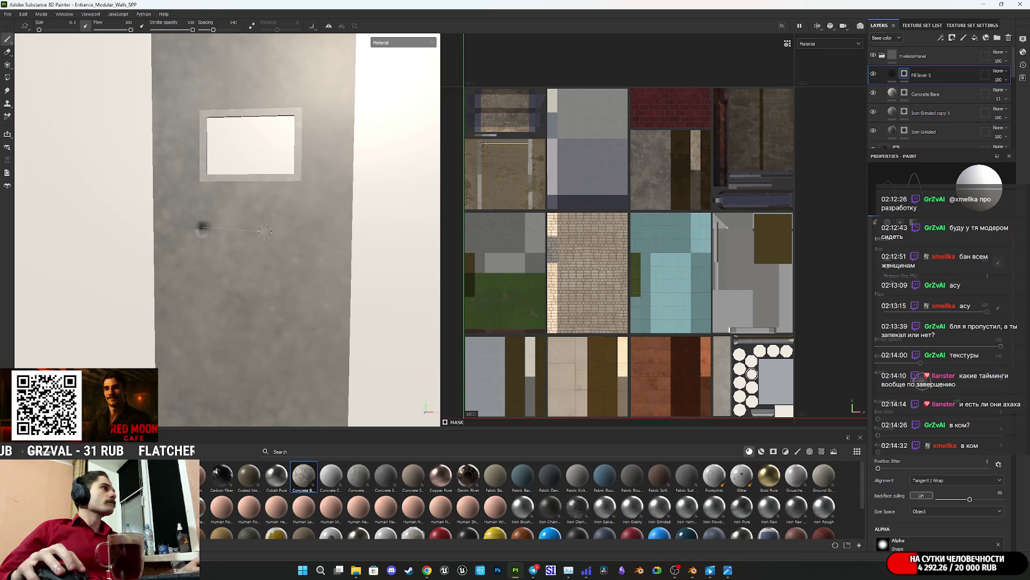
pyautogui.keyDown('shift'); pyautogui.click(309, 229); pyautogui.keyUp('shift')
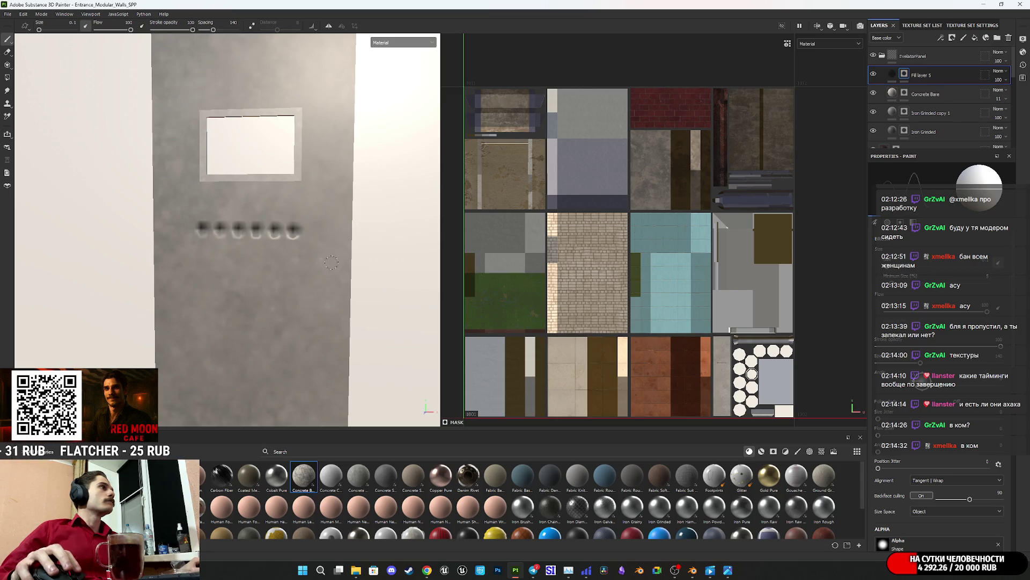
pyautogui.click(199, 251)
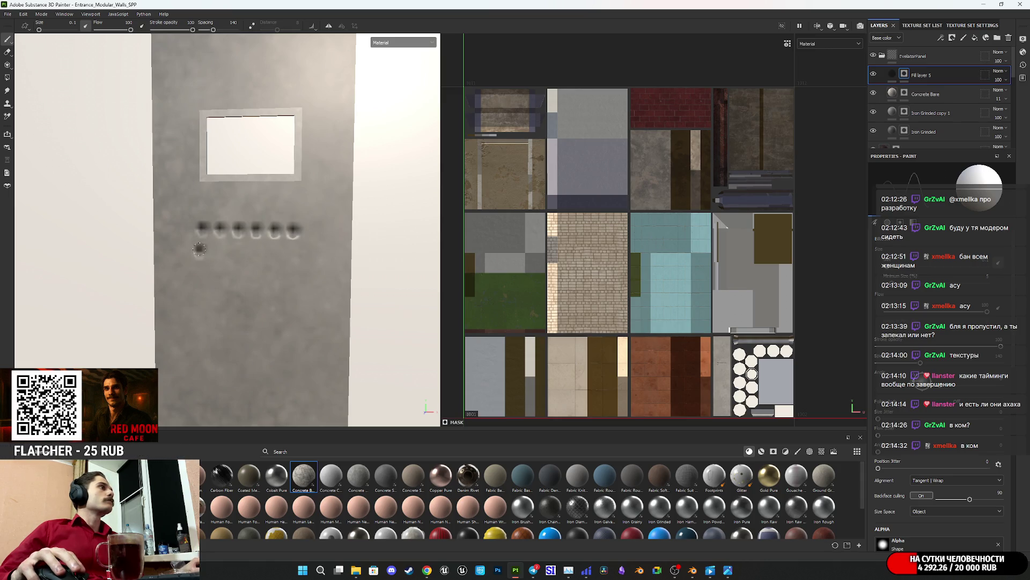
pyautogui.keyDown('shift'); pyautogui.click(292, 252); pyautogui.keyUp('shift')
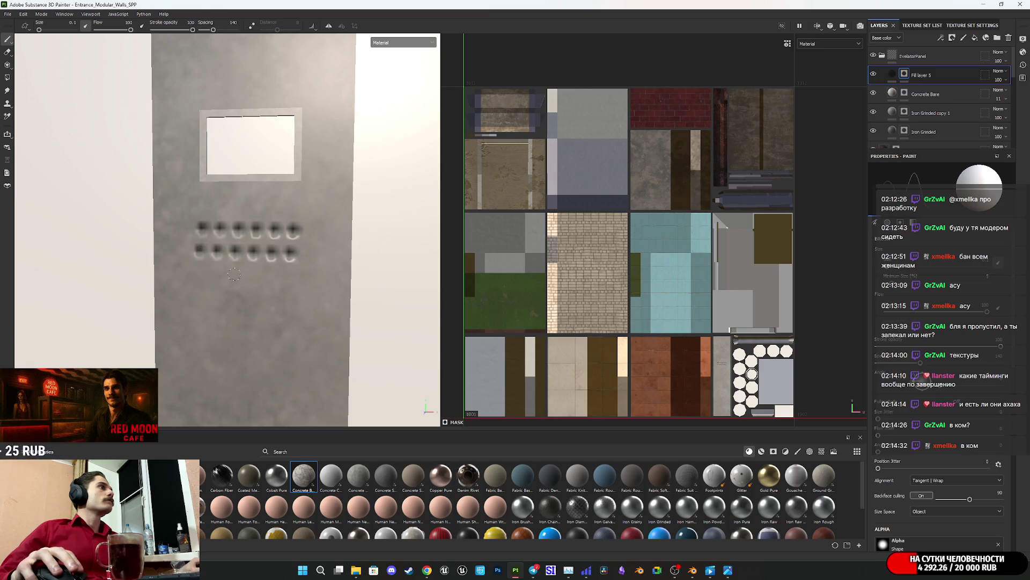
pyautogui.hotkey('ctrl', 'z')
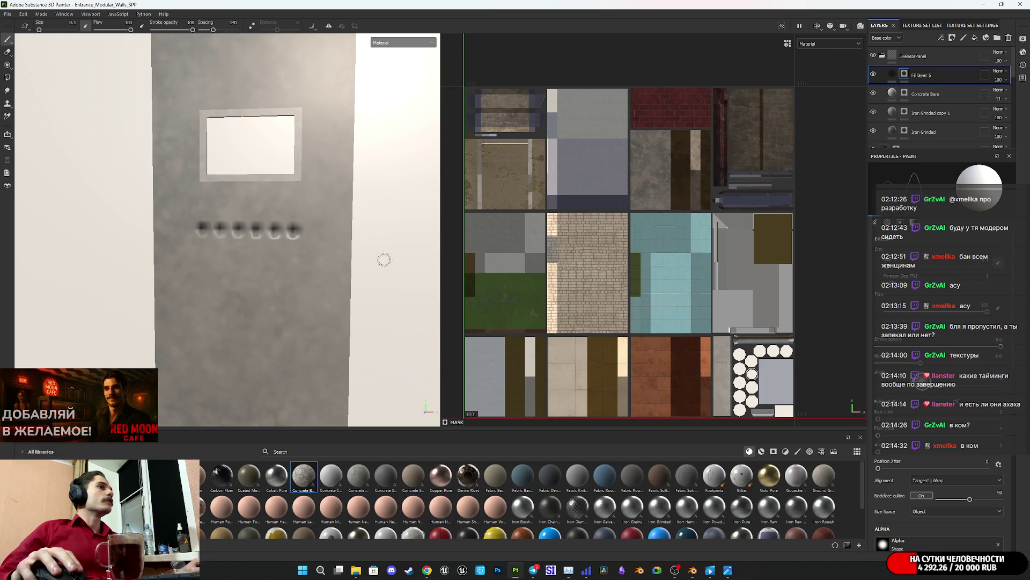
pyautogui.scroll(10, 680, 368)
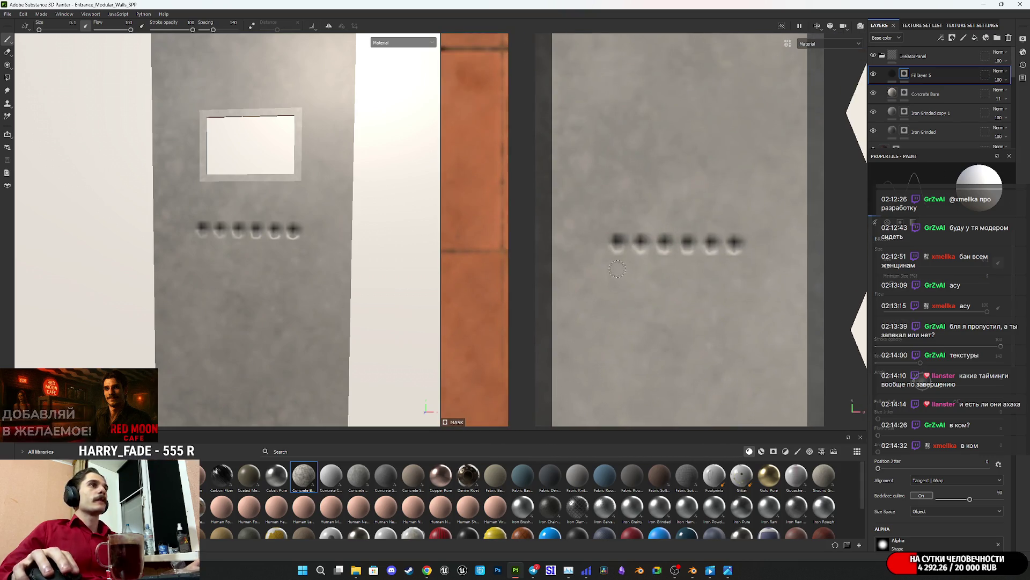
# Step: Undo the existing button-hole strokes on the wall
pyautogui.click(617, 269)
pyautogui.press('ctrl')
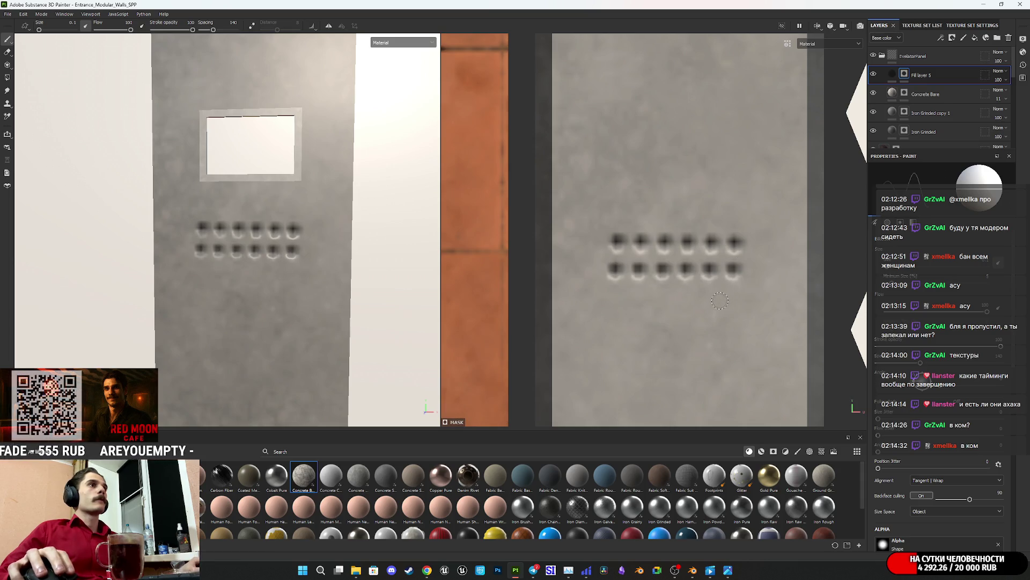
pyautogui.hotkey('ctrl', 'z')
pyautogui.hotkey('ctrl', 'z')
pyautogui.hotkey('ctrl', 'z')
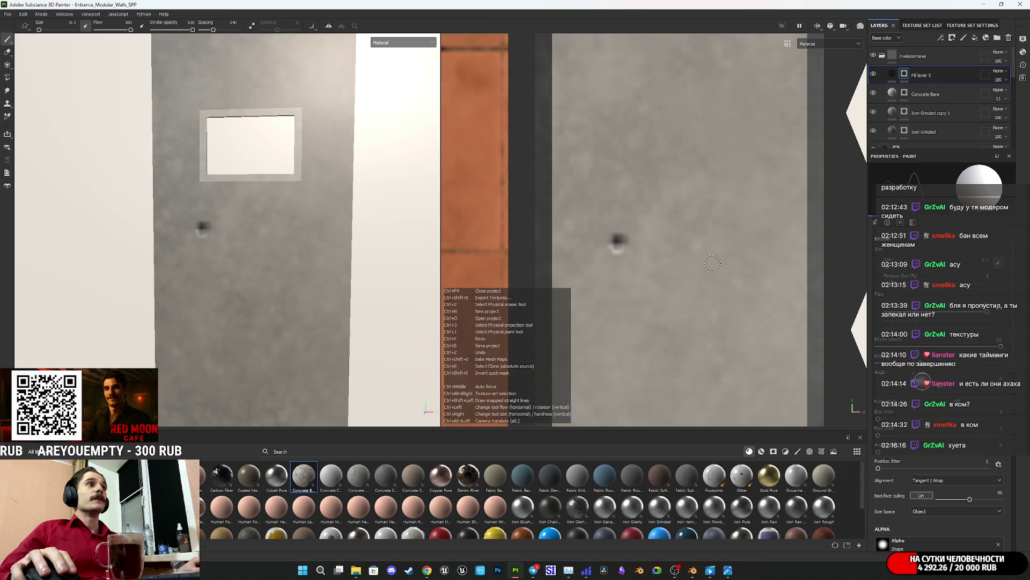
# Step: Paint three straight rows of six button holes beneath the screen recess
pyautogui.click(622, 242)
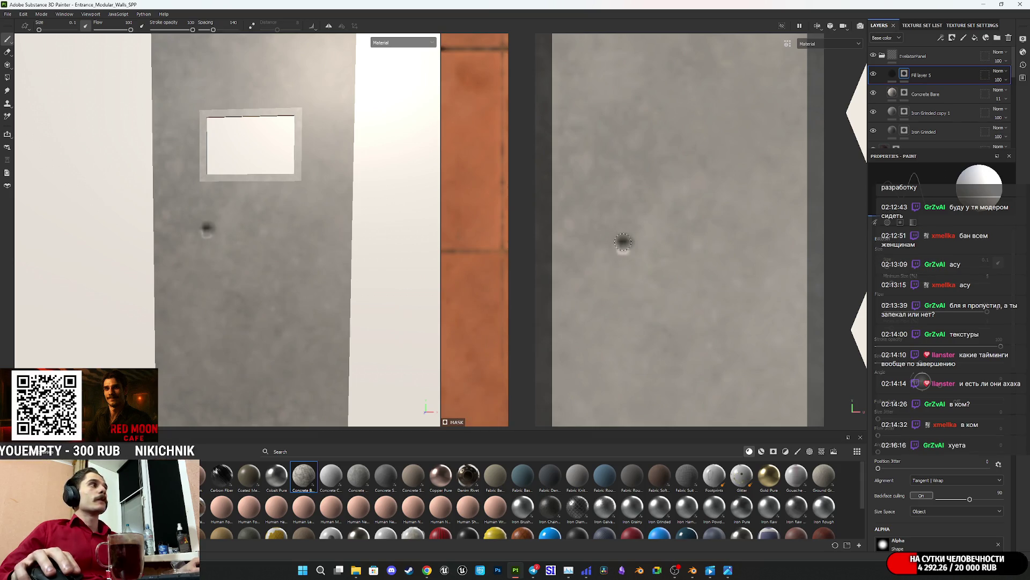
pyautogui.keyDown('shift'); pyautogui.click(754, 243); pyautogui.keyUp('shift')
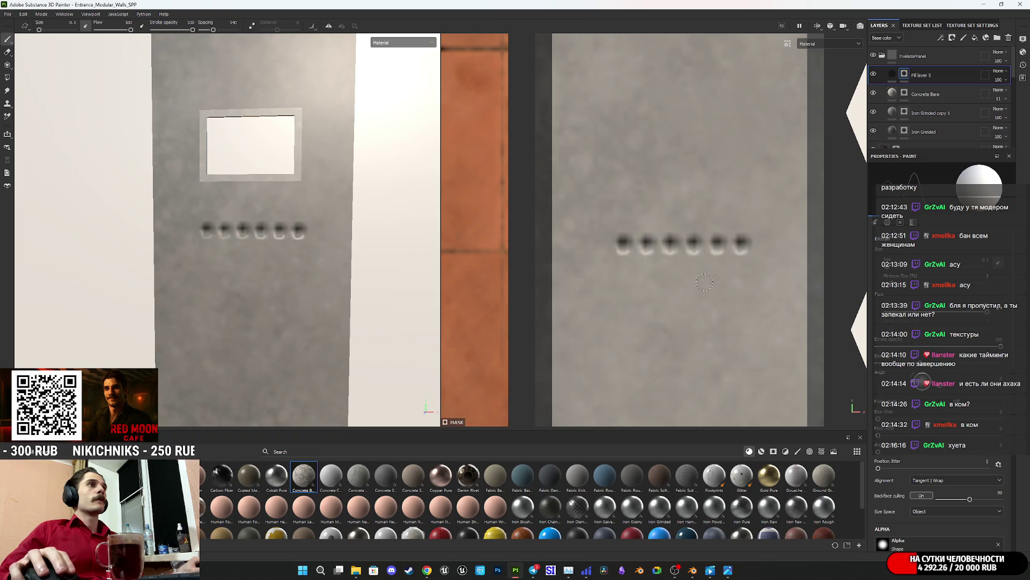
pyautogui.click(623, 273)
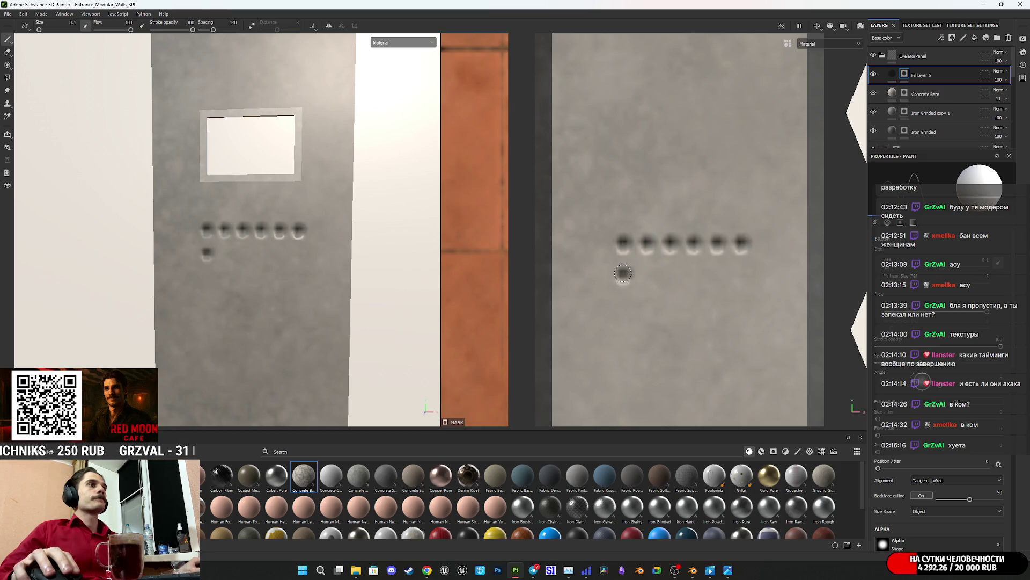
pyautogui.keyDown('shift'); pyautogui.click(743, 276); pyautogui.keyUp('shift')
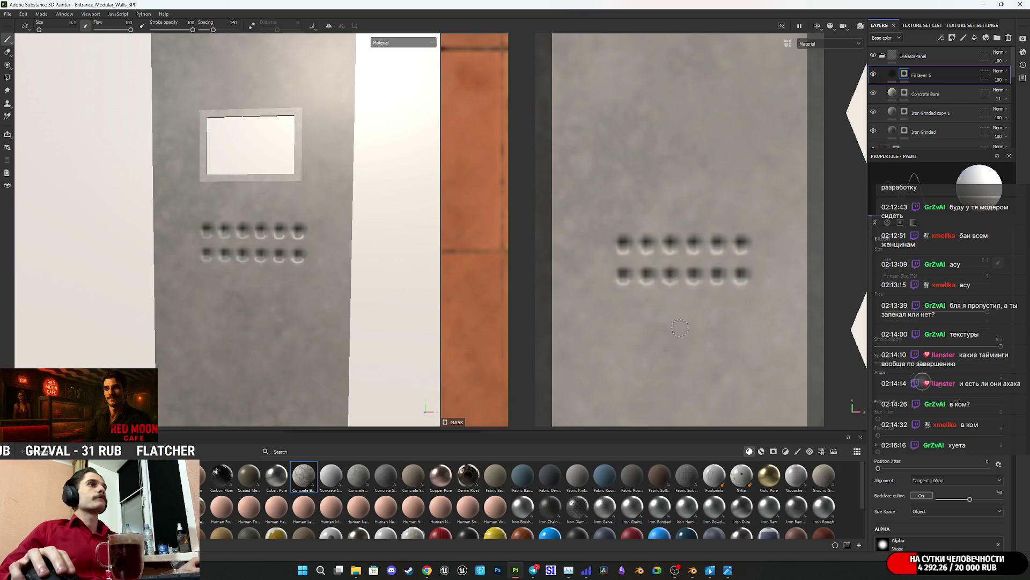
pyautogui.click(624, 302)
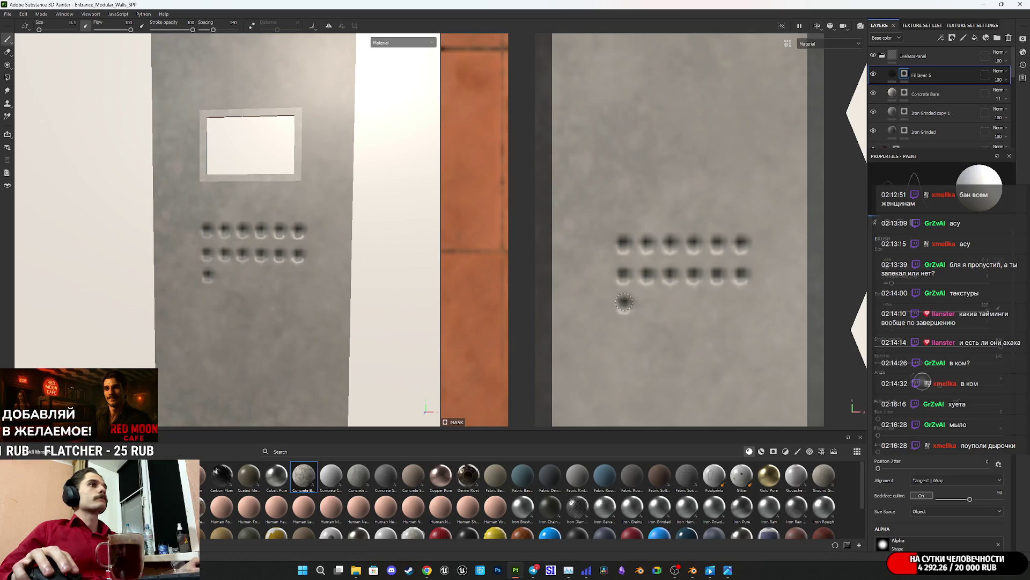
pyautogui.keyDown('shift'); pyautogui.click(744, 304); pyautogui.keyUp('shift')
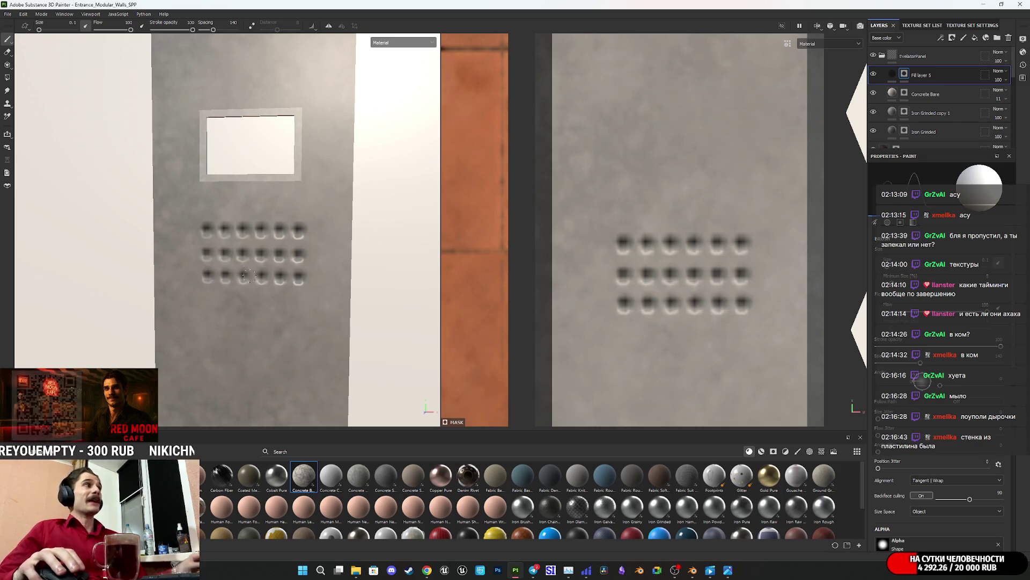
pyautogui.scroll(-5, 300, 278)
pyautogui.moveTo(300, 278)
pyautogui.keyDown('alt'); pyautogui.mouseDown()
pyautogui.moveTo(336, 263)
pyautogui.moveTo(290, 252)
pyautogui.mouseUp(); pyautogui.keyUp('alt')
pyautogui.scroll(3, 291, 252)
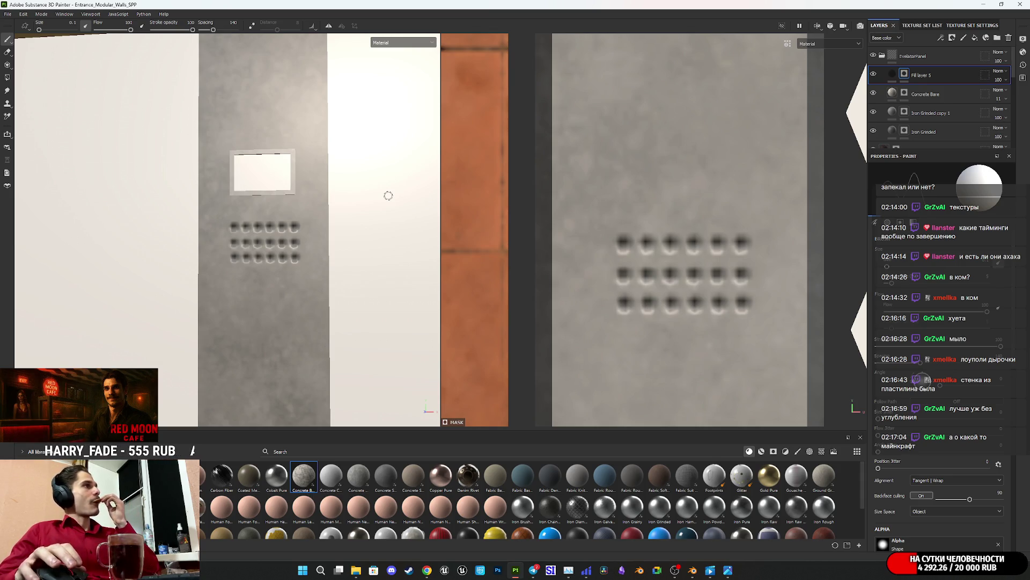
pyautogui.scroll(-5, 269, 232)
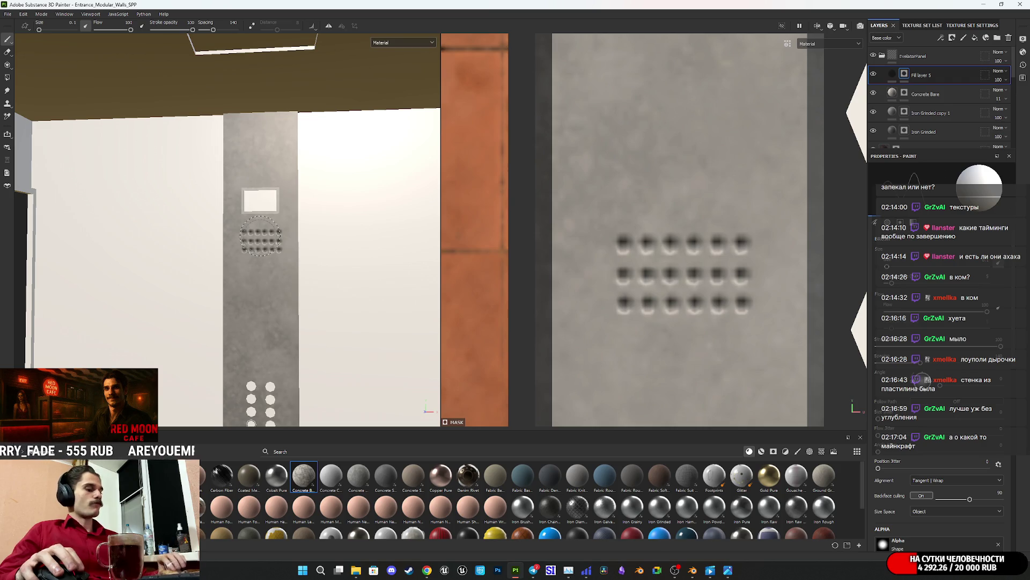
# Step: Orbit away from the holed wall panel and bring the Steam library forward
pyautogui.moveTo(261, 236)
pyautogui.keyDown('alt'); pyautogui.mouseDown()
pyautogui.moveTo(239, 260)
pyautogui.moveTo(146, 272)
pyautogui.moveTo(240, 329)
pyautogui.moveTo(255, 278)
pyautogui.moveTo(239, 273)
pyautogui.moveTo(315, 268)
pyautogui.moveTo(321, 285)
pyautogui.moveTo(317, 263)
pyautogui.moveTo(283, 242)
pyautogui.moveTo(319, 274)
pyautogui.moveTo(239, 318)
pyautogui.moveTo(251, 313)
pyautogui.mouseUp(); pyautogui.keyUp('alt')
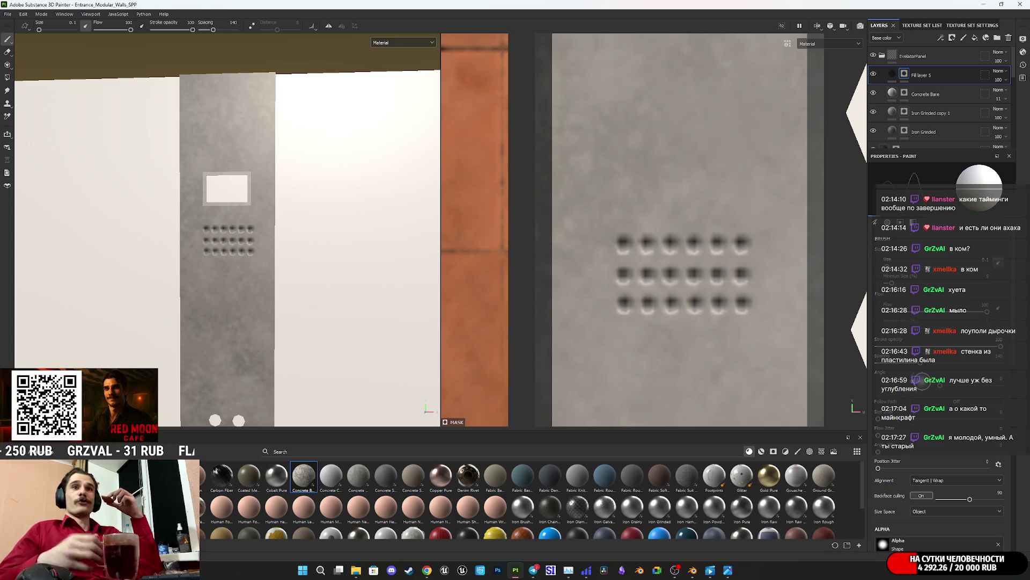
pyautogui.click(409, 570)
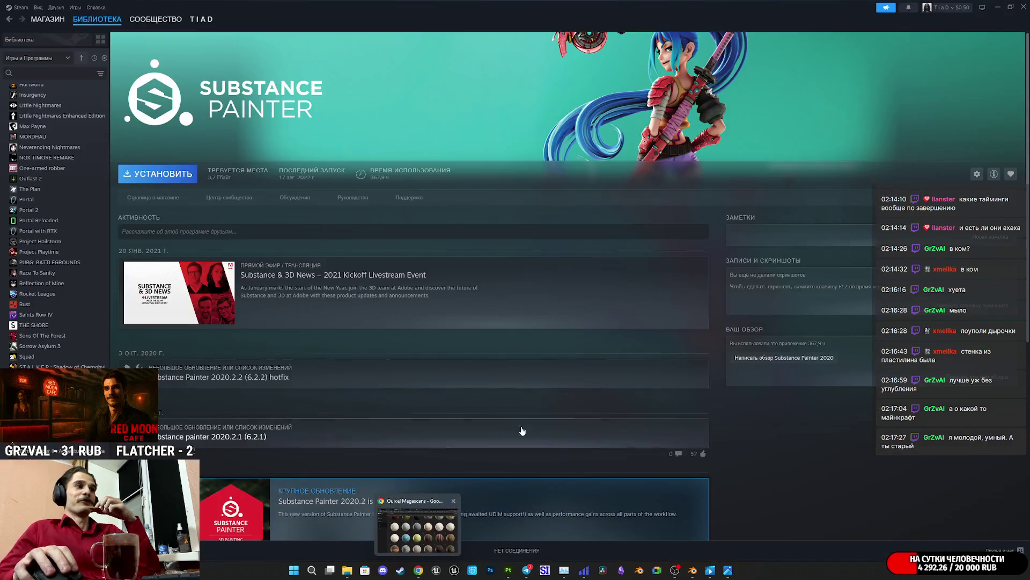
# Step: Open Watchman Prologue's store page from the library and view its third screenshot
pyautogui.scroll(10, 42, 199)
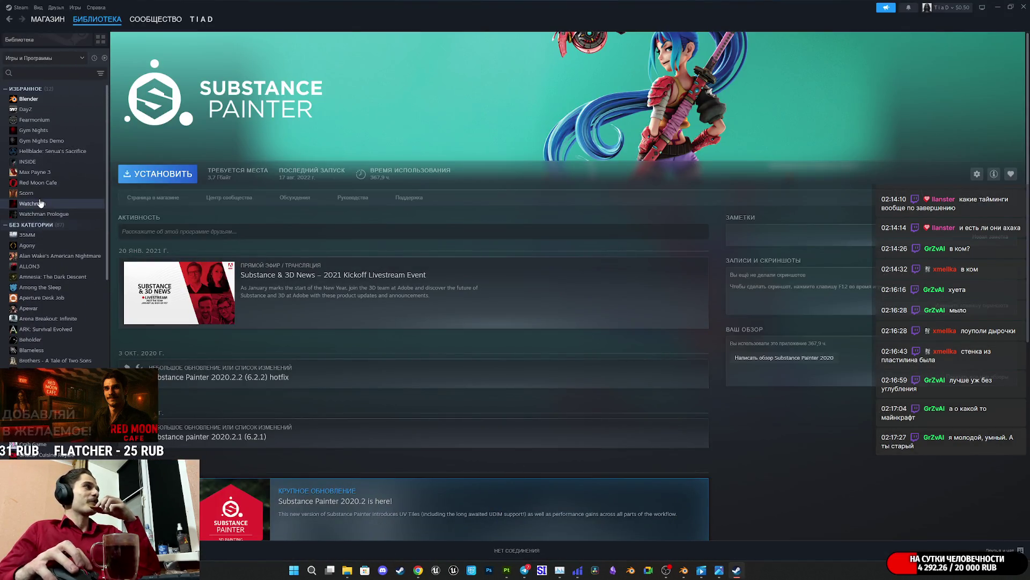
pyautogui.click(40, 203)
pyautogui.click(46, 213)
pyautogui.click(151, 197)
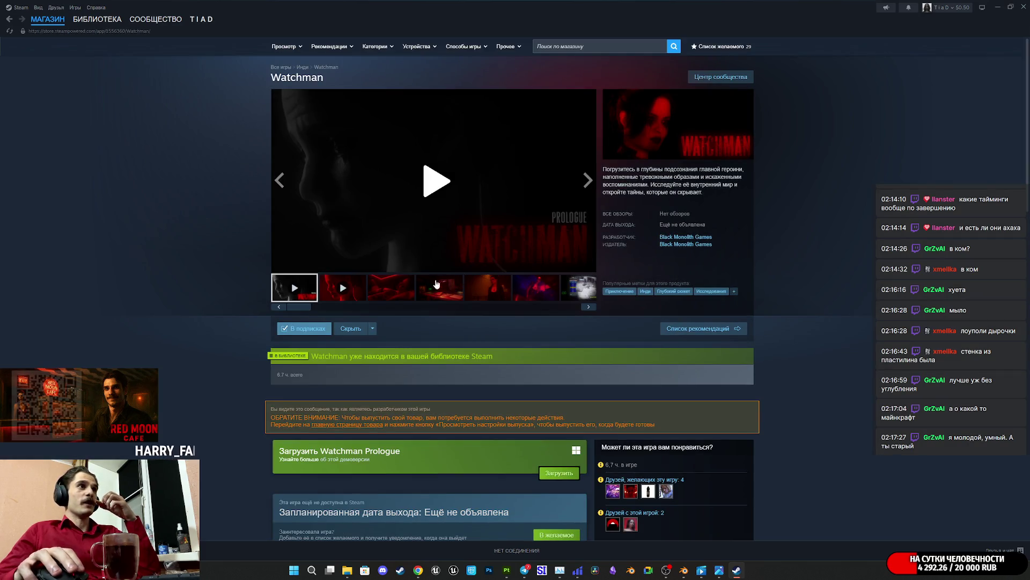
pyautogui.click(382, 289)
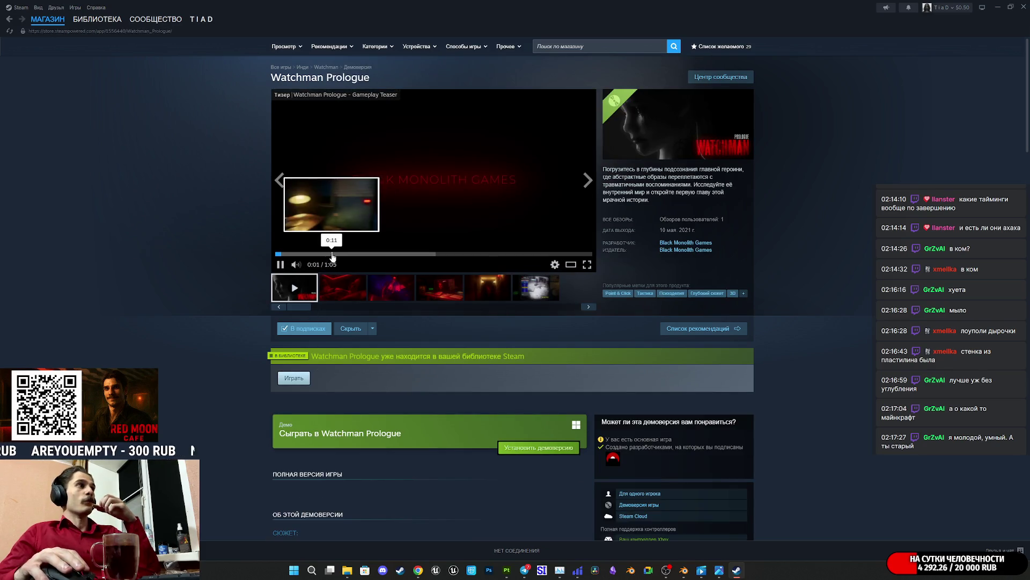
# Step: Skim the Watchman Prologue trailer and screenshots, then open Red Moon Cafe from More Products
pyautogui.click(333, 254)
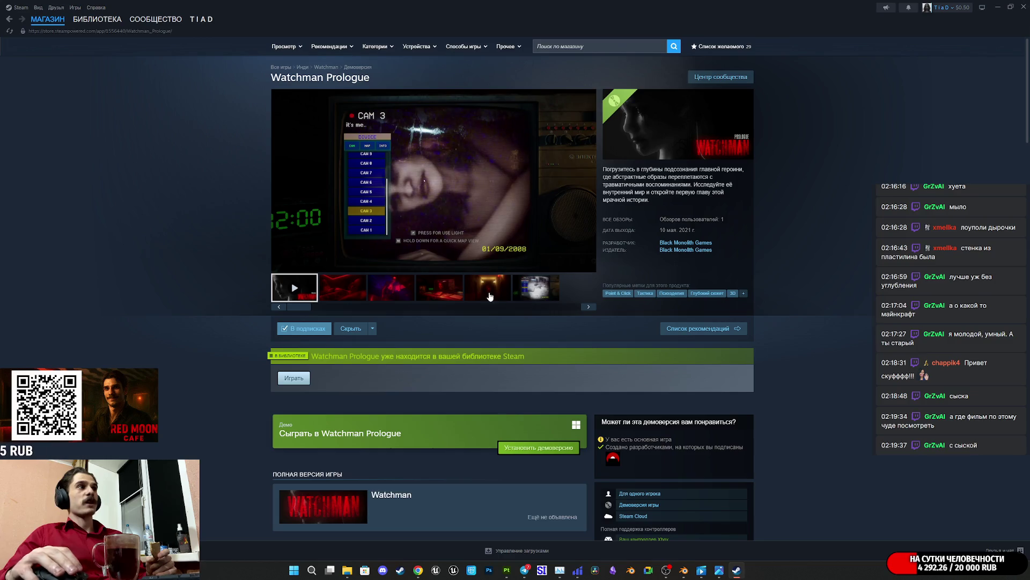
pyautogui.click(342, 292)
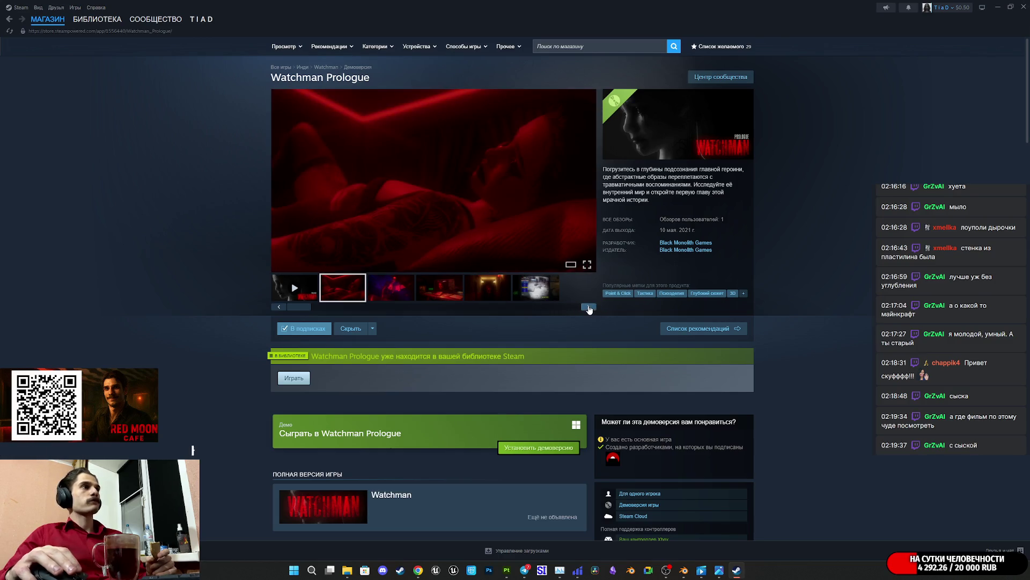
pyautogui.click(589, 308)
pyautogui.click(588, 308)
pyautogui.click(589, 308)
pyautogui.click(589, 308)
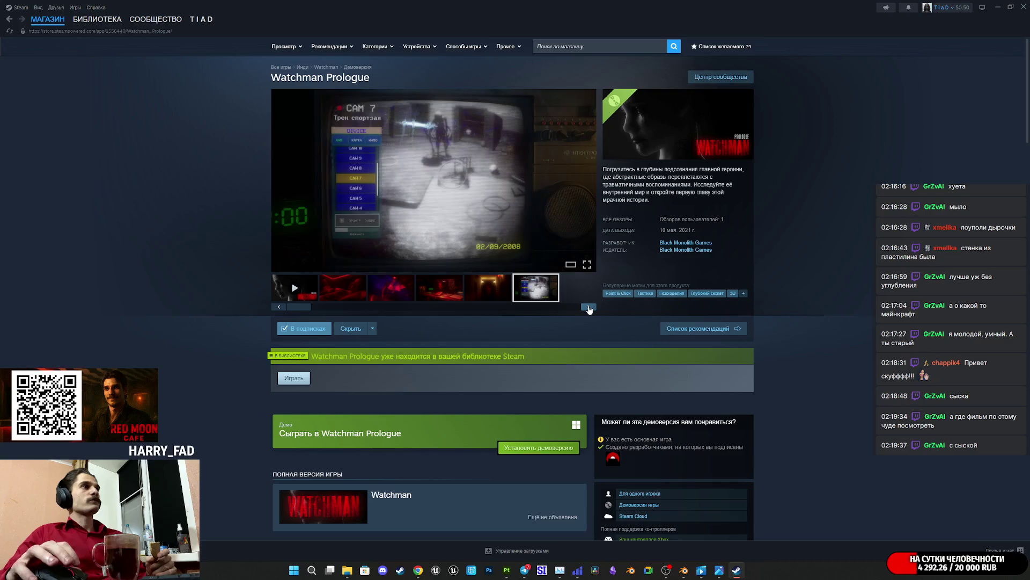
pyautogui.click(589, 308)
pyautogui.scroll(-15, 546, 375)
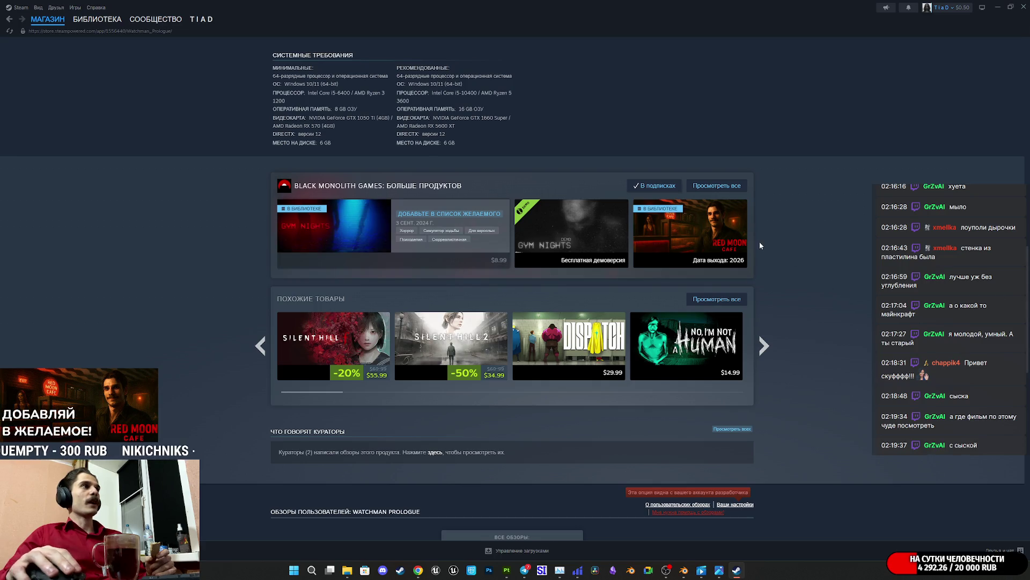
pyautogui.click(710, 231)
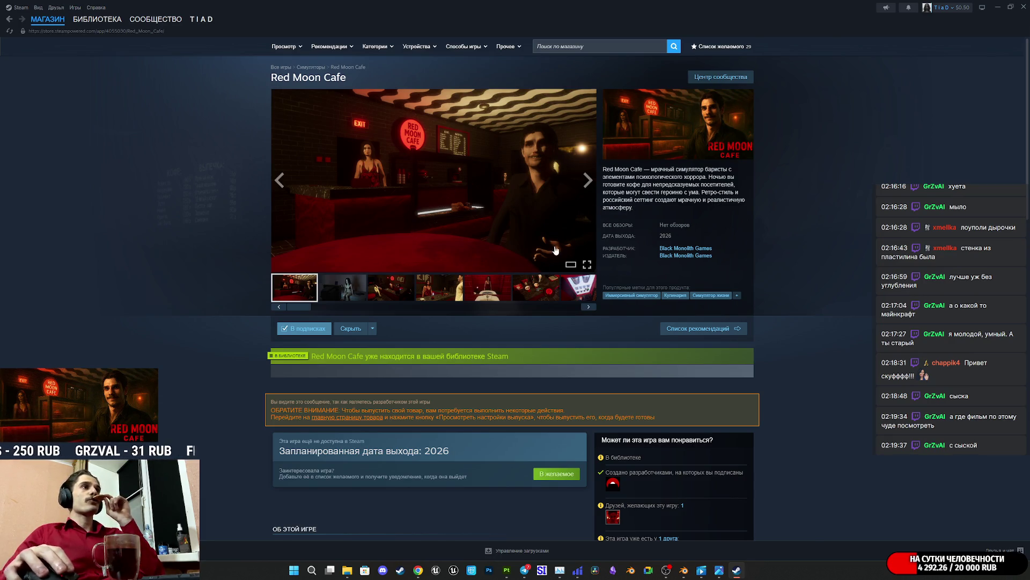
pyautogui.scroll(-10, 514, 251)
pyautogui.scroll(10, 511, 247)
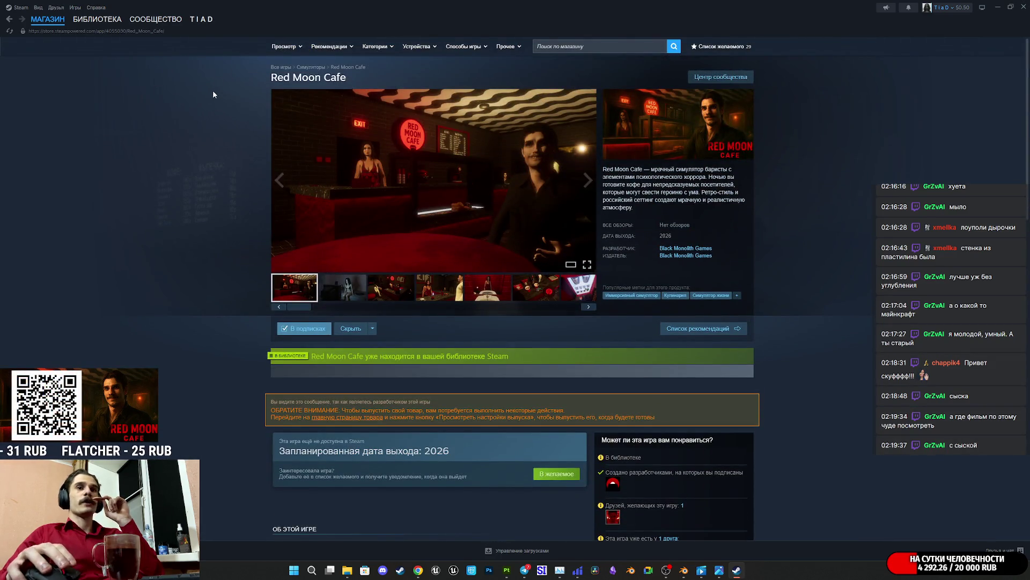
pyautogui.click(99, 22)
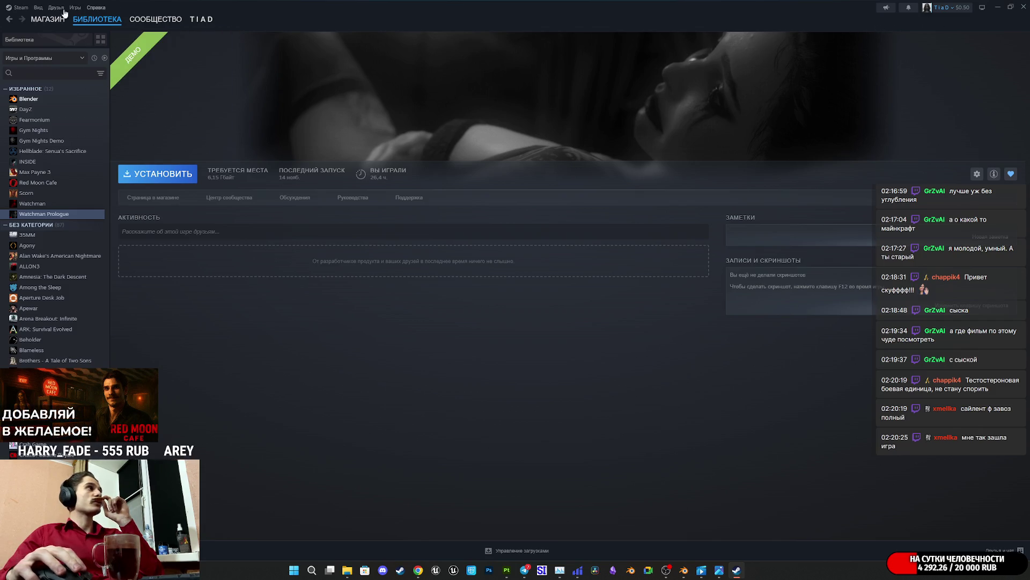
pyautogui.click(6, 24)
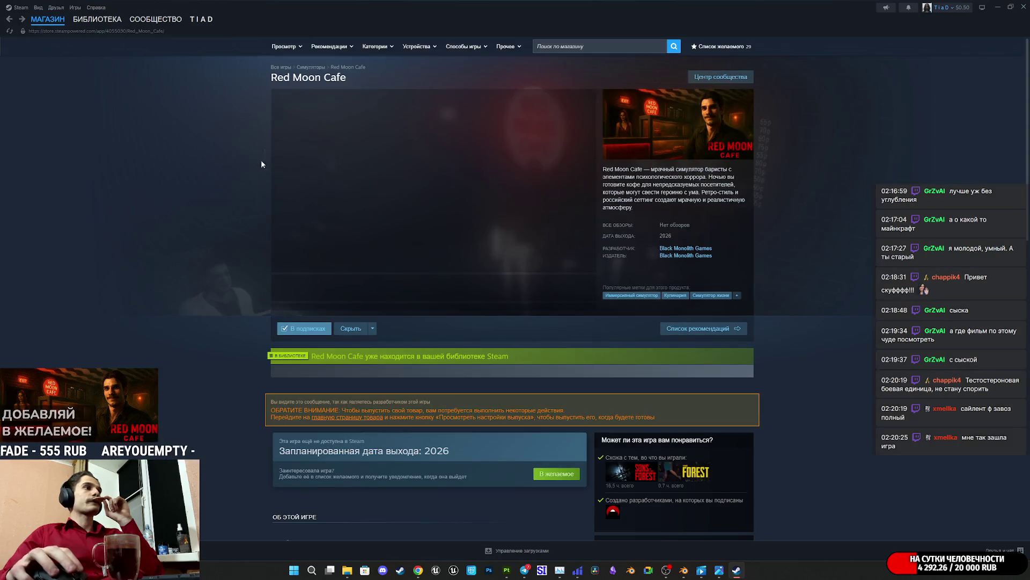
pyautogui.scroll(-15, 416, 241)
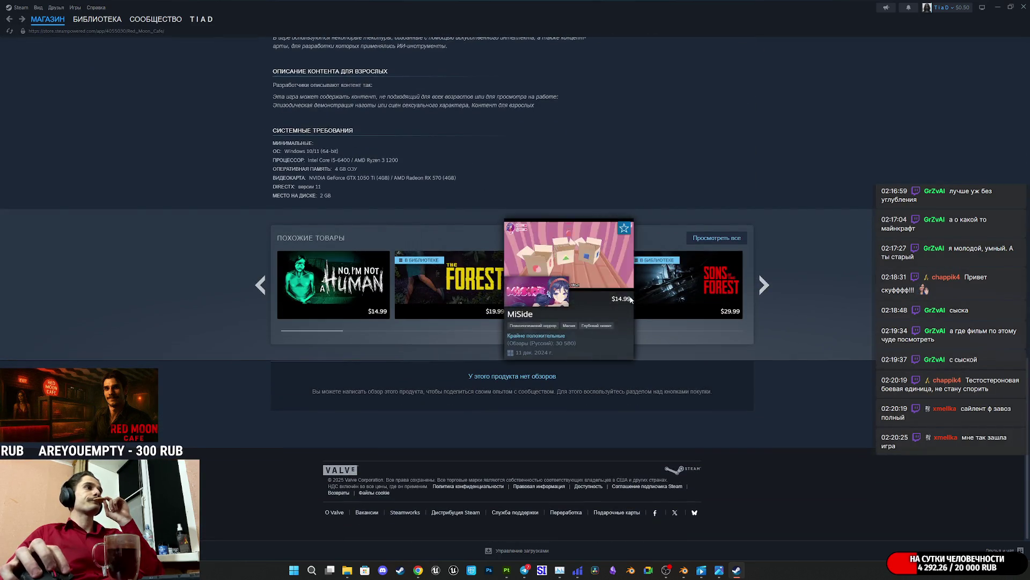
pyautogui.scroll(3, 852, 289)
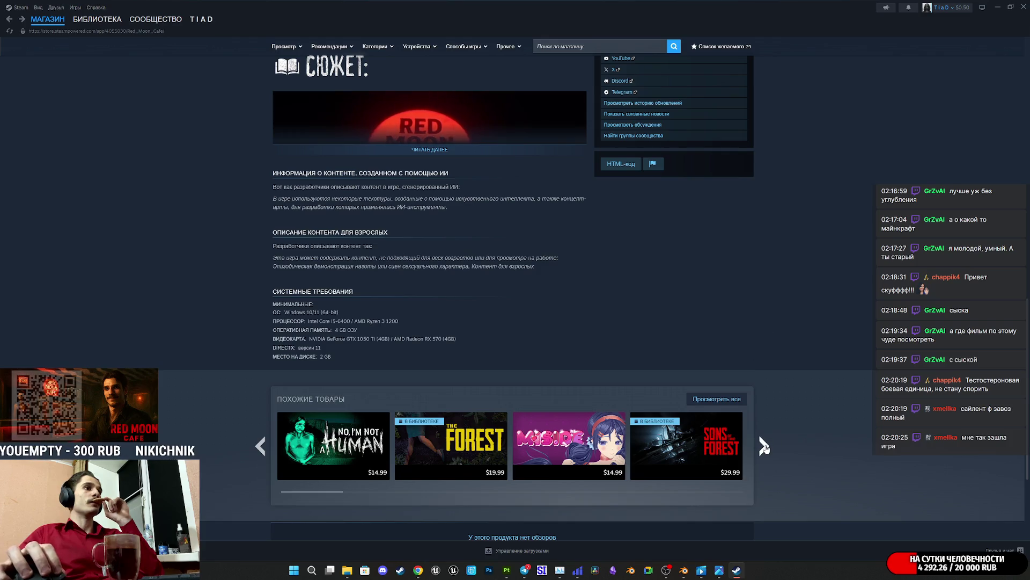
pyautogui.click(764, 446)
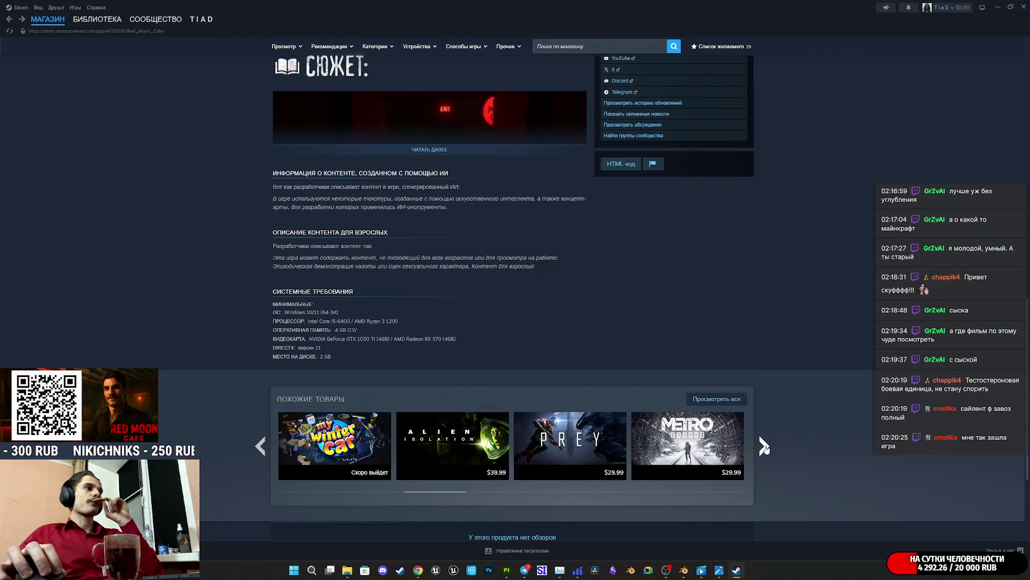
pyautogui.click(764, 446)
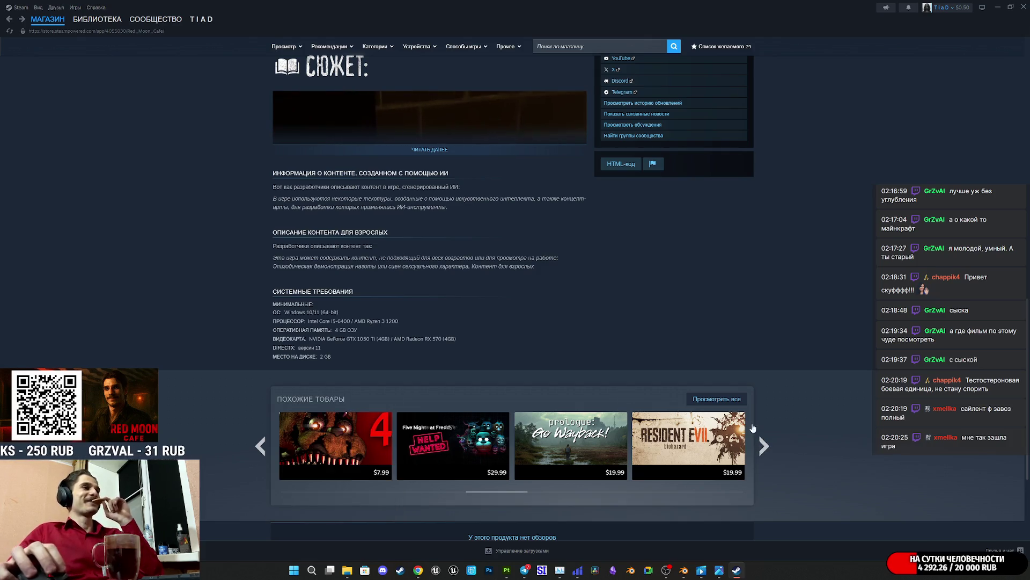
pyautogui.click(763, 447)
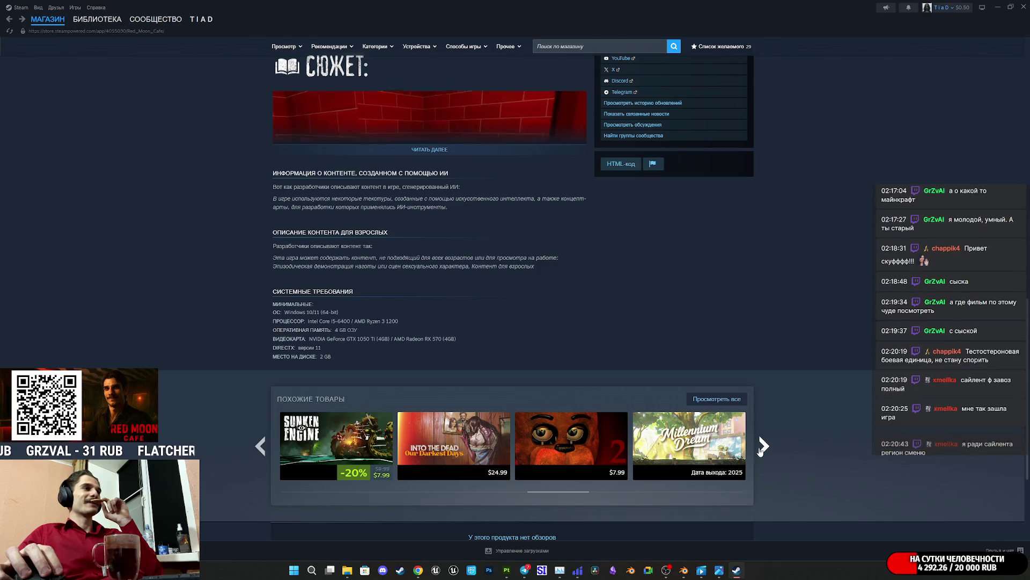
pyautogui.click(763, 445)
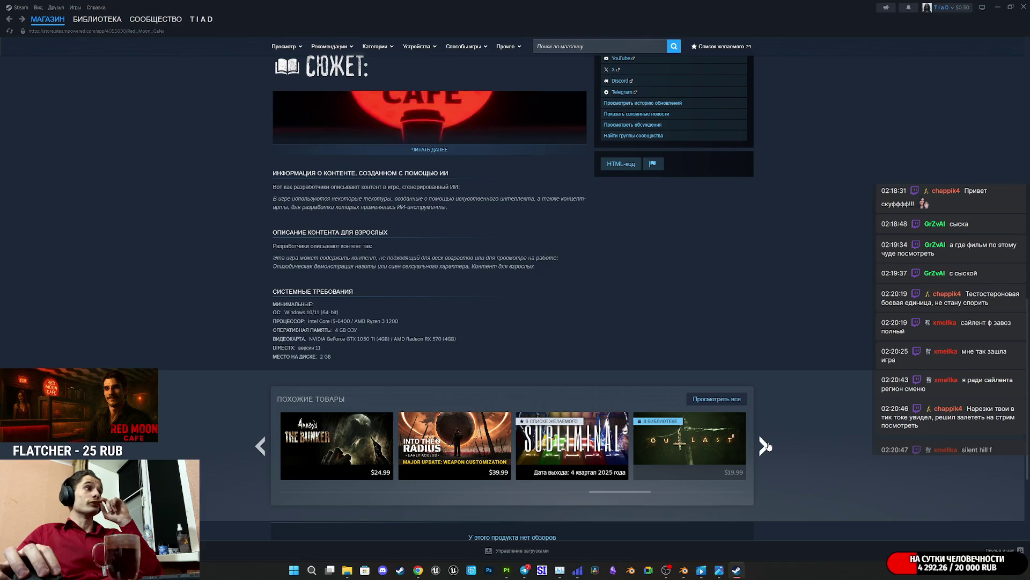
pyautogui.click(766, 445)
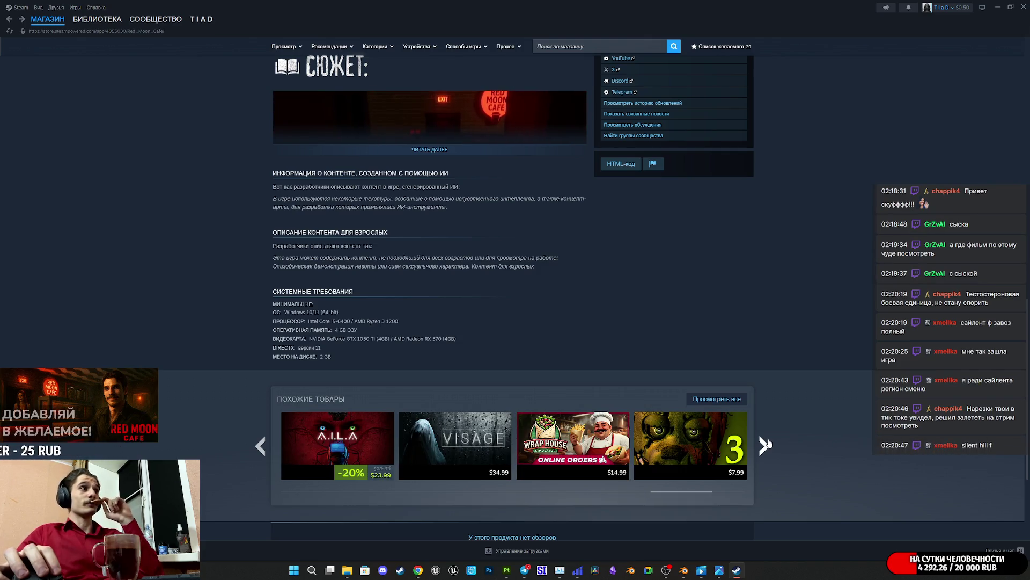
pyautogui.moveTo(711, 447)
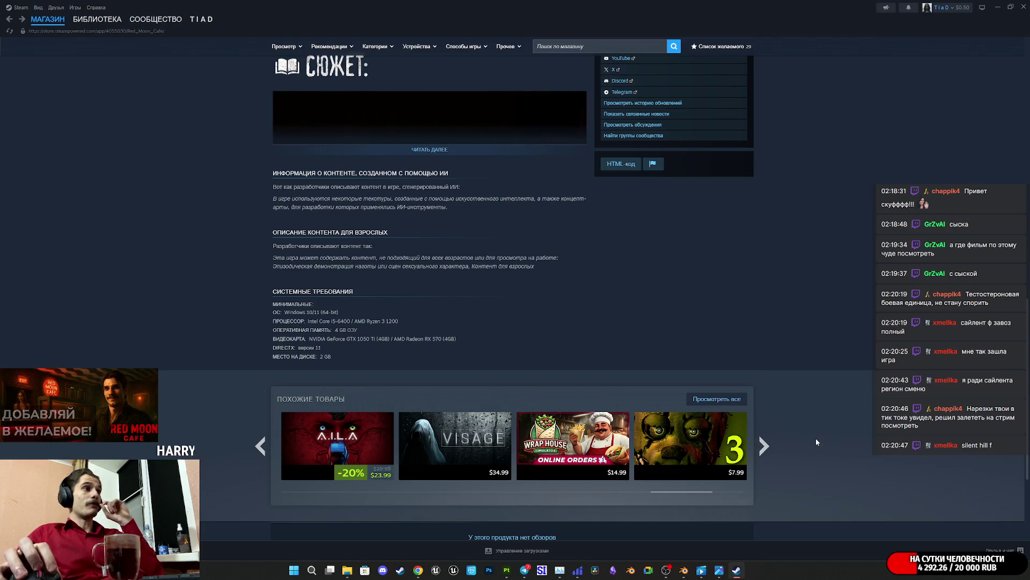
pyautogui.scroll(15, 816, 438)
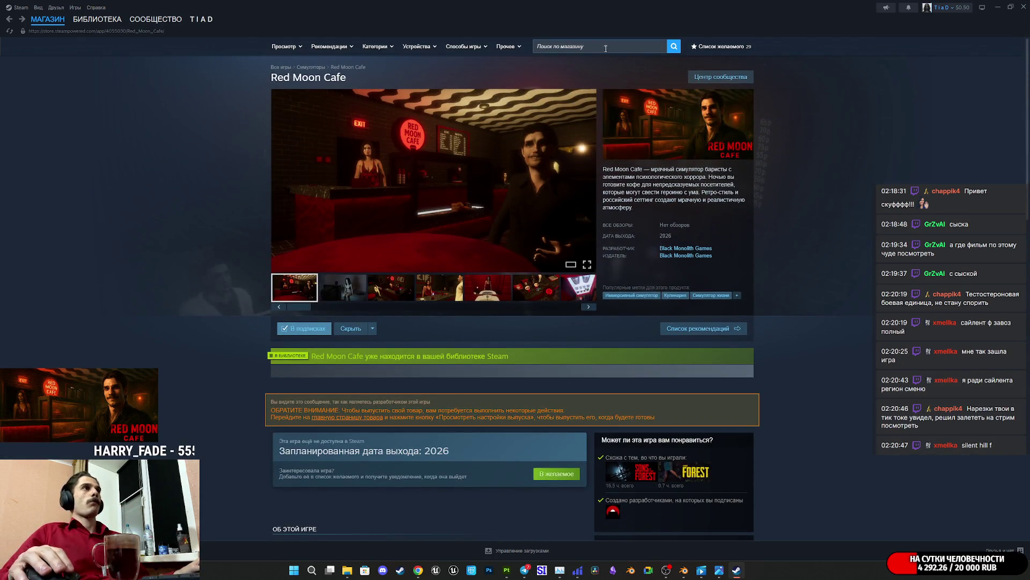
# Step: Search the store for 'sile' and open the Silent Hill f entry
pyautogui.click(606, 48)
pyautogui.write('sile')
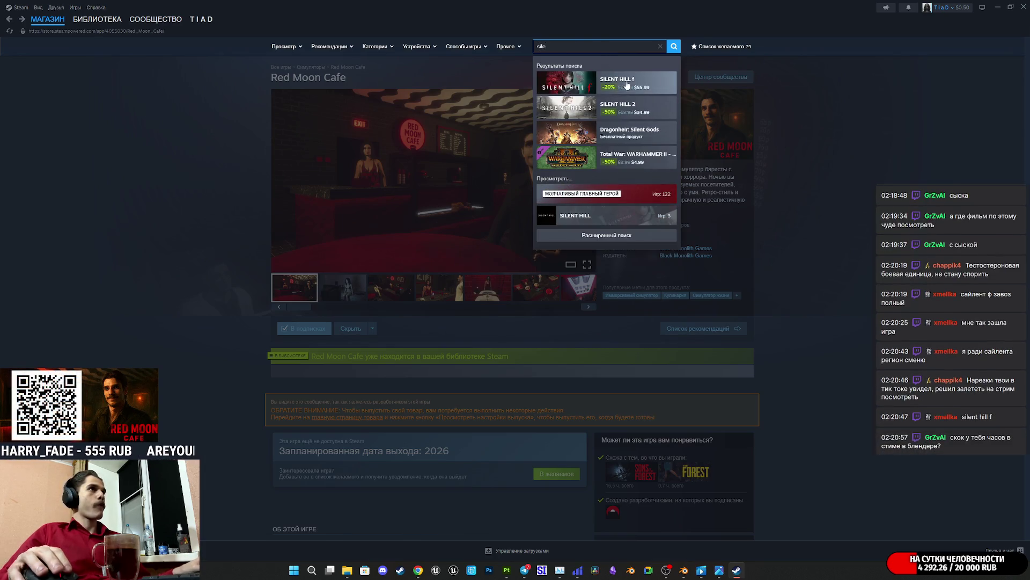
pyautogui.click(628, 84)
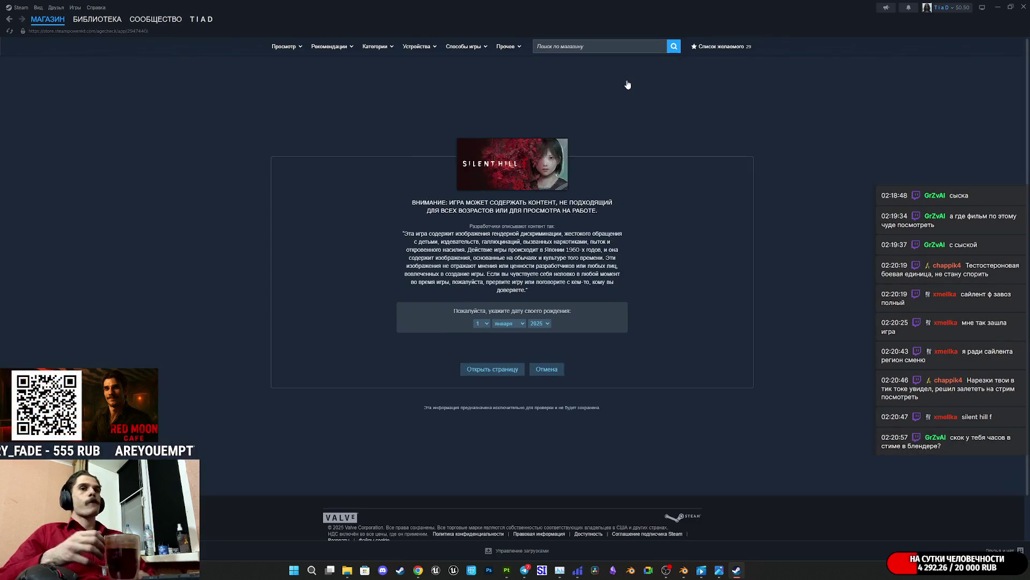
# Step: Pass the age check with an adult birth year to reach the store page
pyautogui.click(489, 376)
pyautogui.click(590, 302)
pyautogui.click(539, 323)
pyautogui.scroll(-10, 537, 333)
pyautogui.click(536, 330)
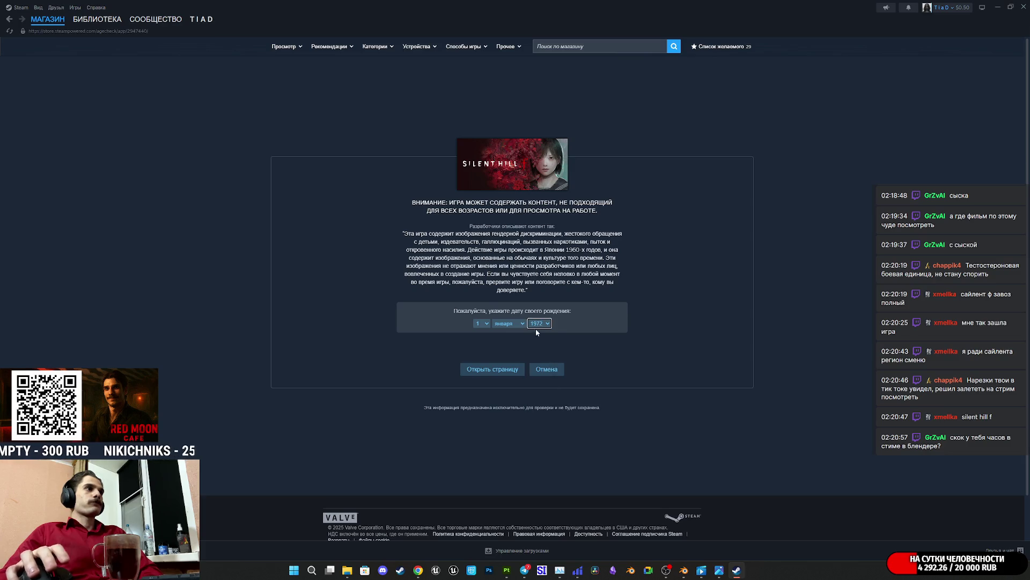
pyautogui.click(509, 370)
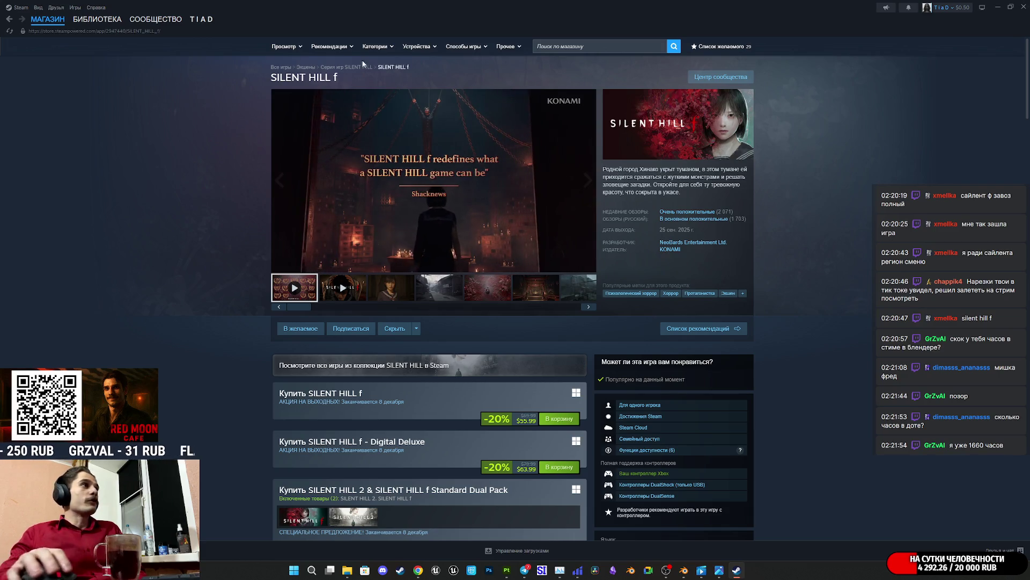
pyautogui.click(97, 19)
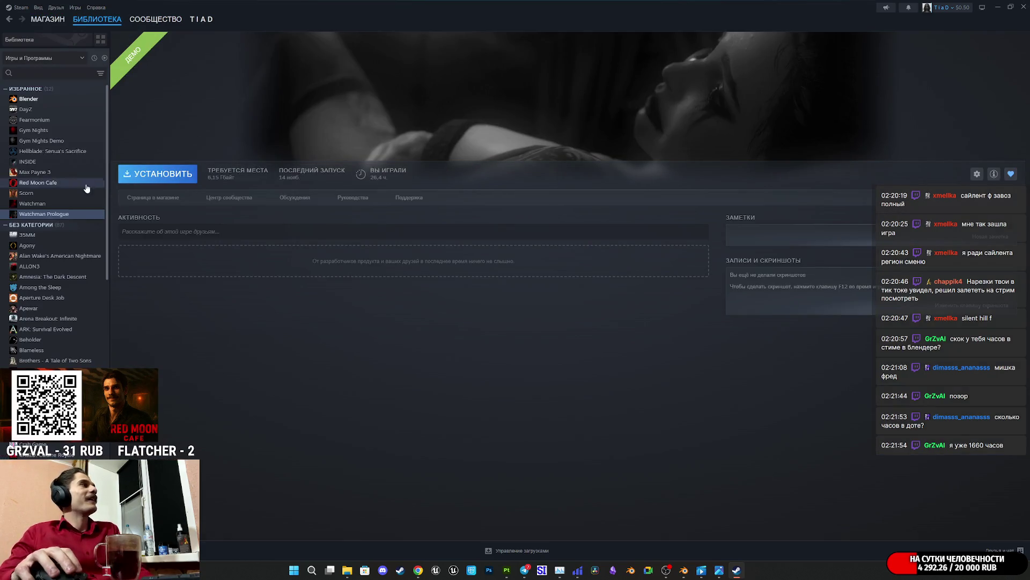
pyautogui.click(43, 99)
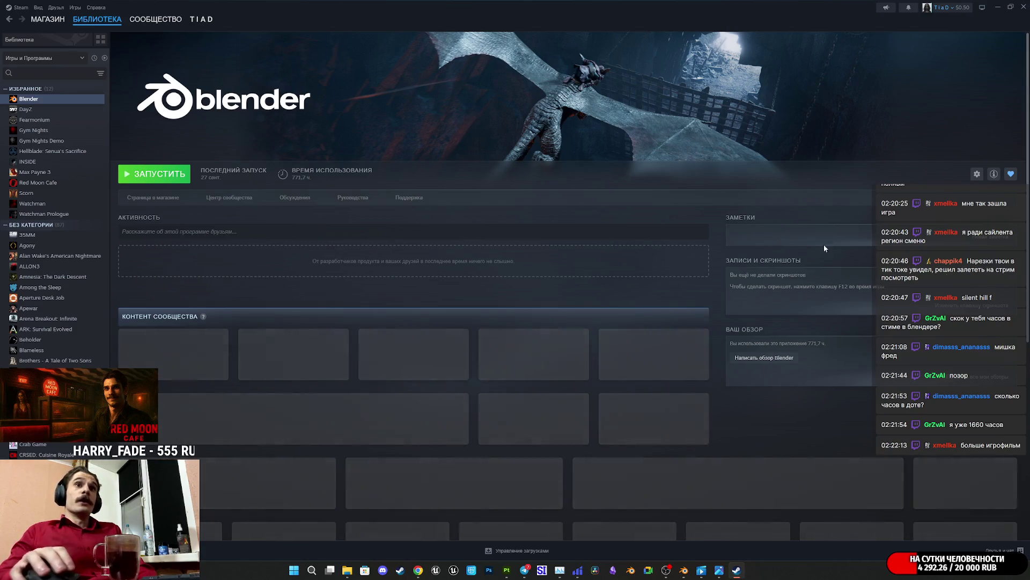
pyautogui.click(12, 18)
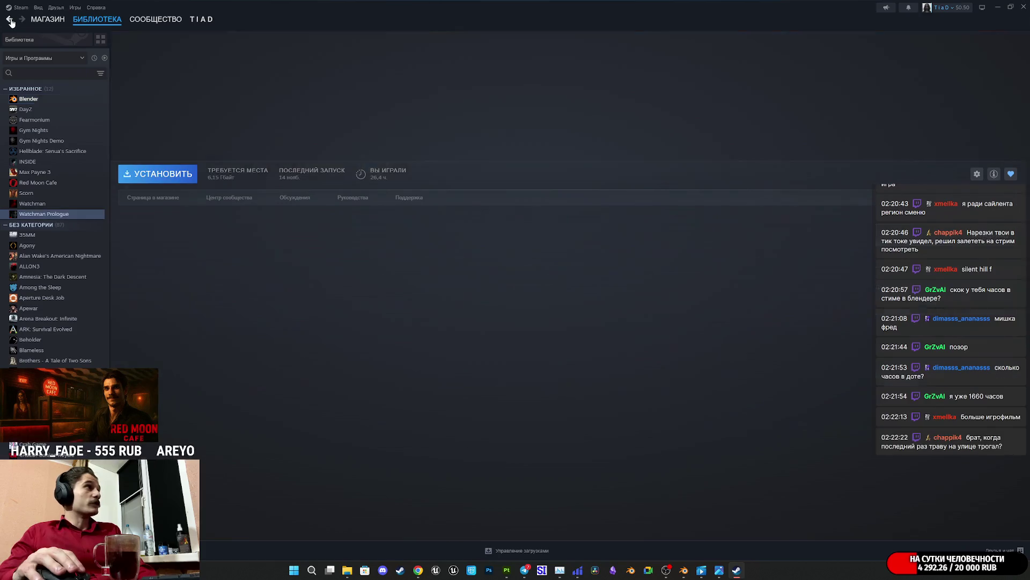
pyautogui.click(9, 19)
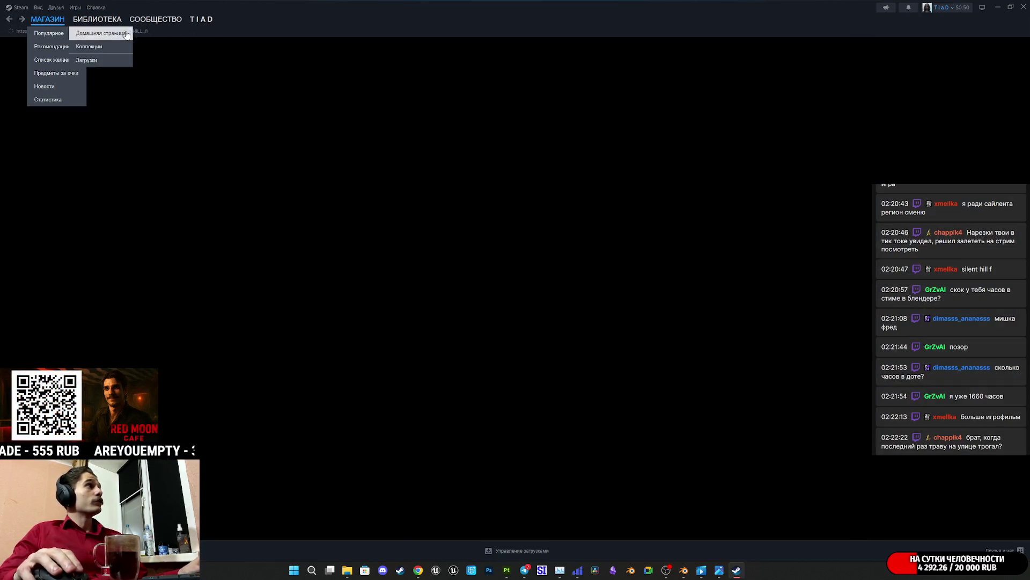
# Step: Search the store for 'hellbl' and open the Senua's Saga: Hellblade II page
pyautogui.click(570, 46)
pyautogui.write('hell')
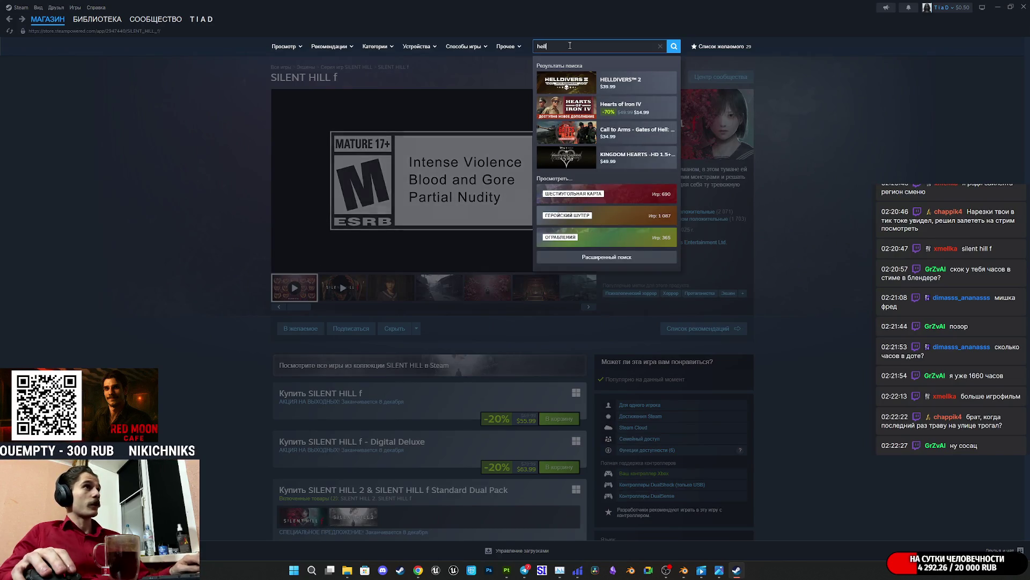
pyautogui.write('bl')
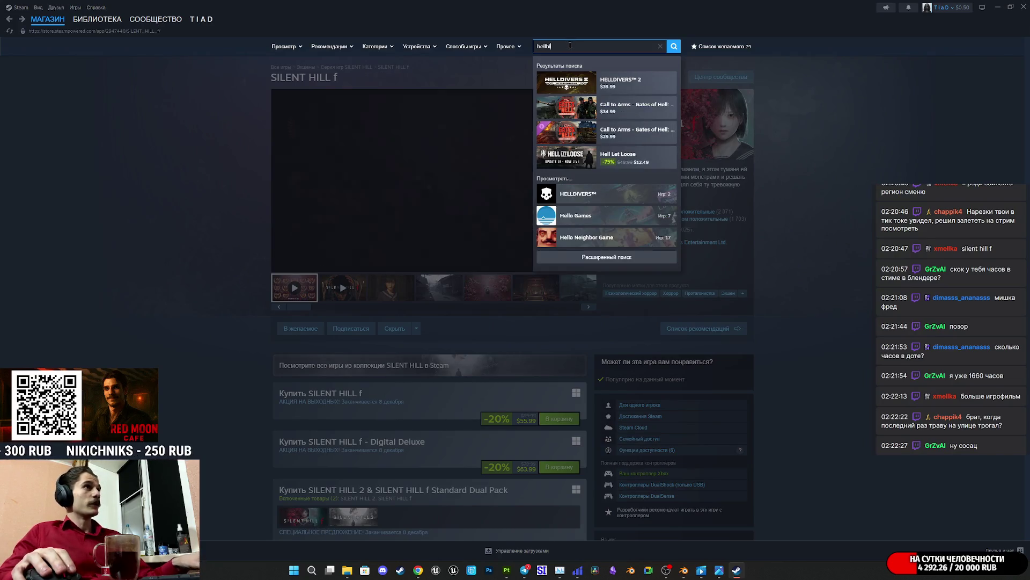
pyautogui.click(646, 86)
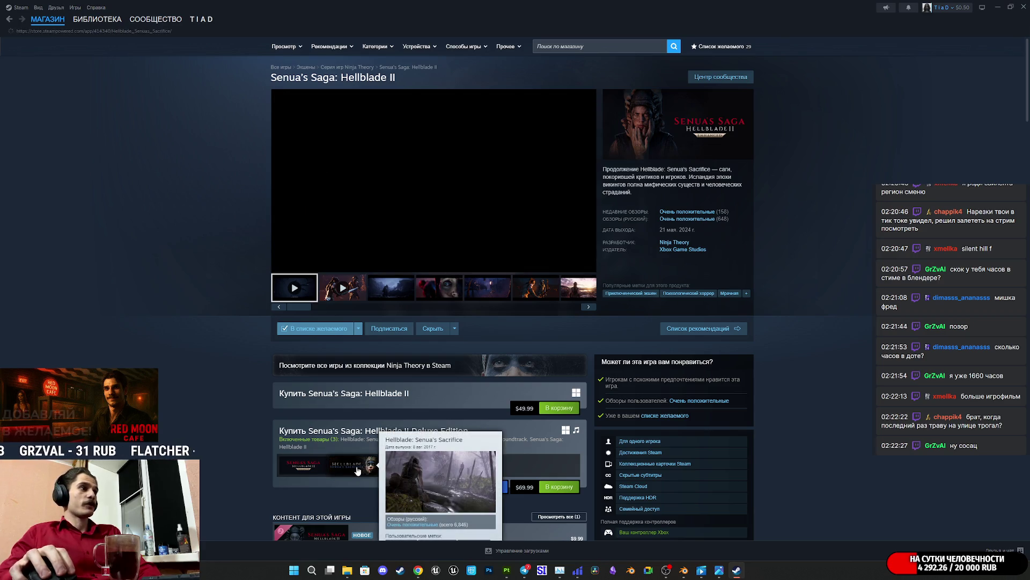
# Step: View Hellblade: Senua's Sacrifice from the Deluxe bundle, then return to the Hellblade II page
pyautogui.click(357, 471)
pyautogui.scroll(-5, 546, 394)
pyautogui.scroll(5, 536, 393)
pyautogui.scroll(-5, 533, 392)
pyautogui.scroll(5, 536, 396)
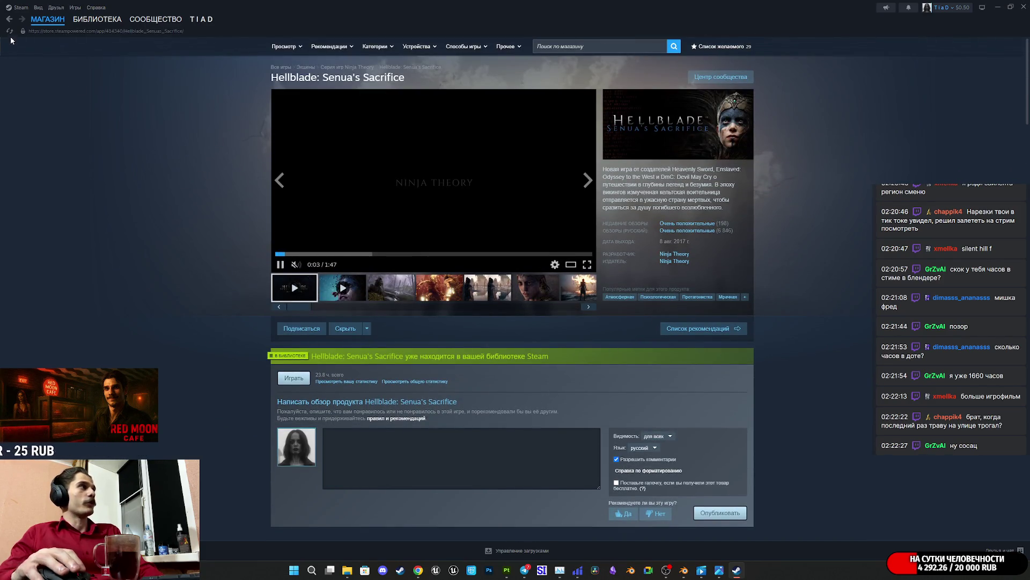
pyautogui.click(9, 19)
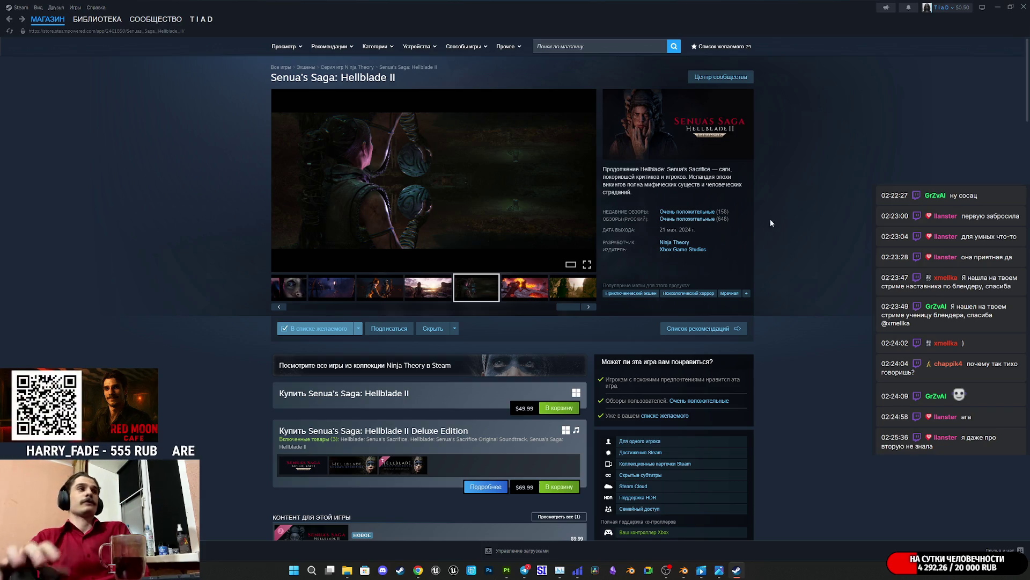
# Step: Close Steam, switch to the Twitch stream manager in Chrome, and right-click the chat word 'кенши'
pyautogui.click(76, 20)
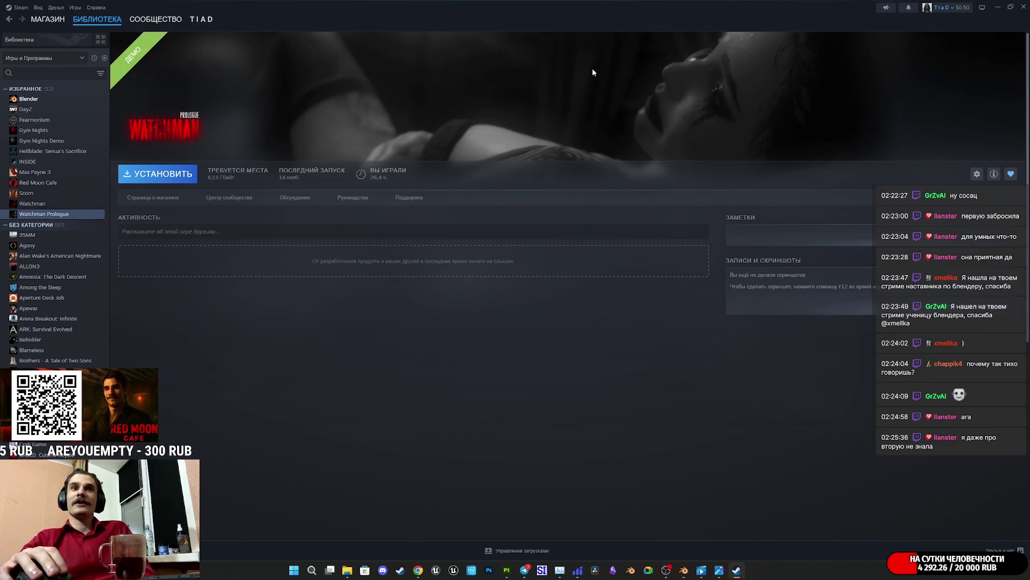
pyautogui.click(1022, 8)
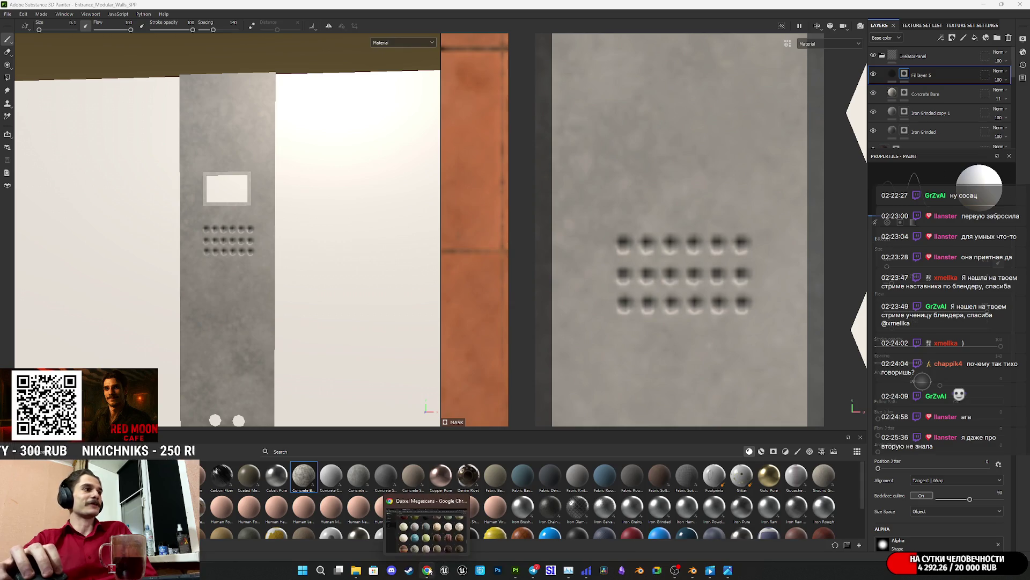
pyautogui.click(428, 570)
pyautogui.click(36, 8)
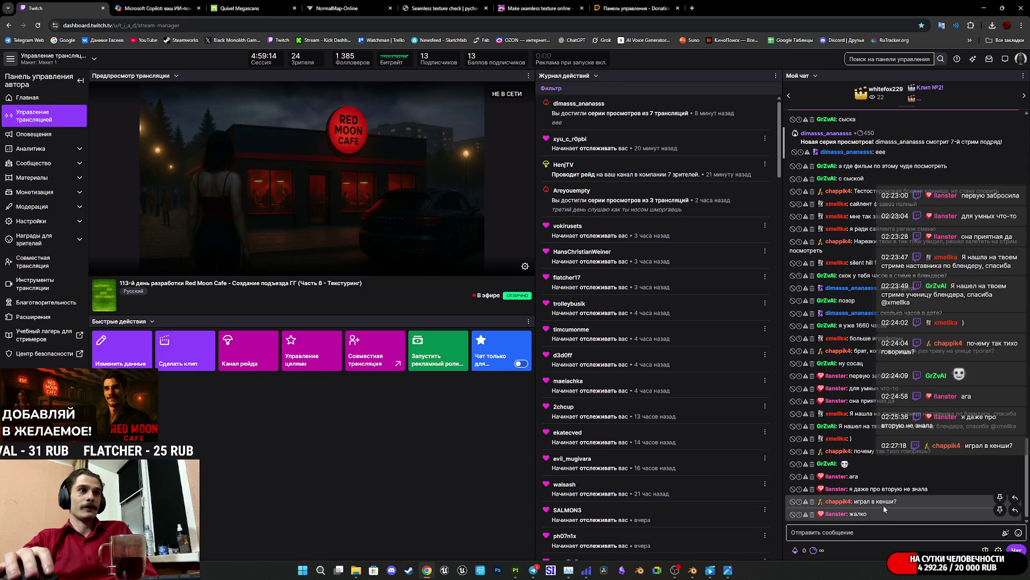
pyautogui.doubleClick(885, 501)
pyautogui.rightClick(885, 501)
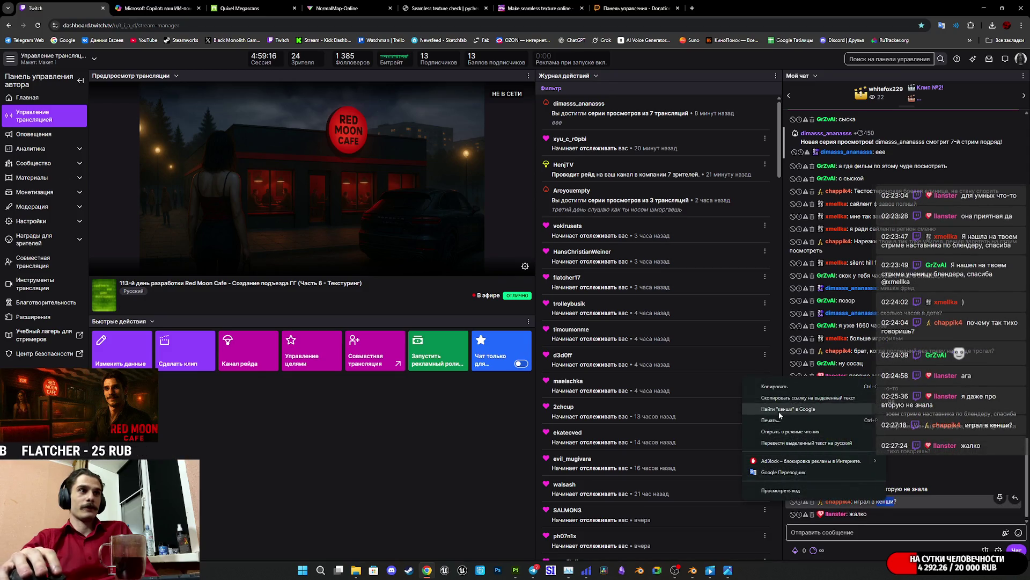
pyautogui.click(781, 412)
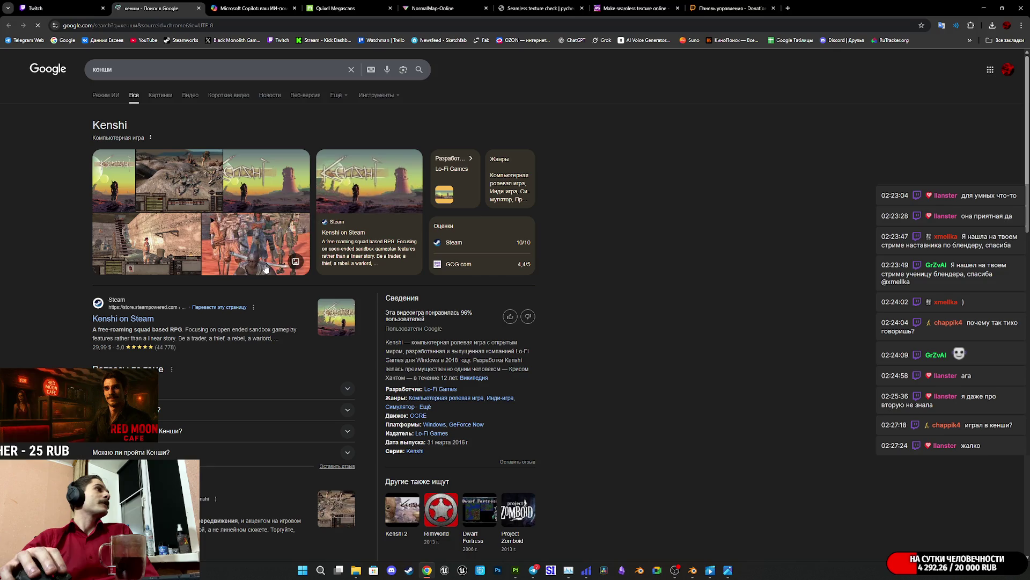
pyautogui.click(127, 319)
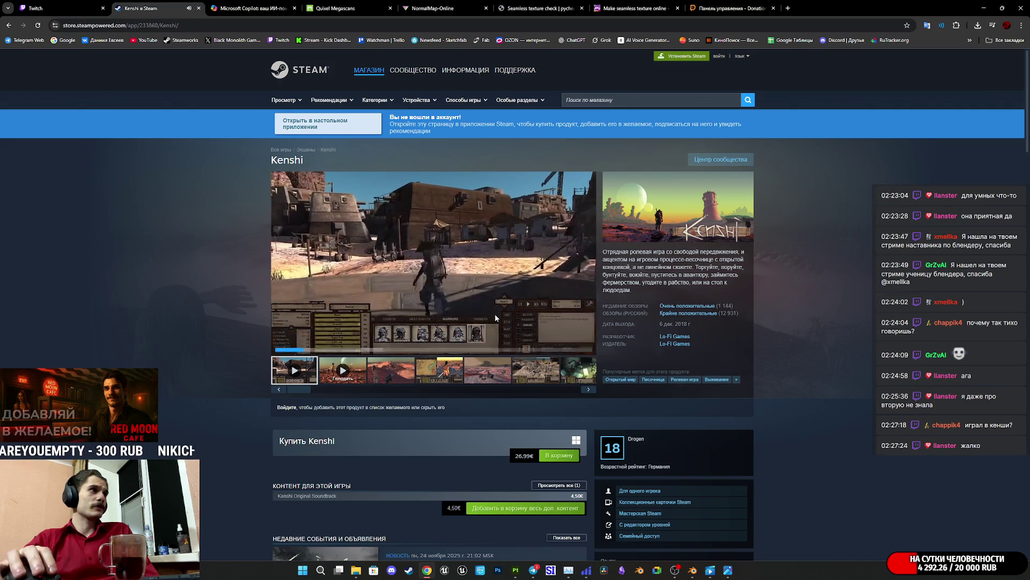
pyautogui.click(359, 337)
pyautogui.moveTo(359, 339)
pyautogui.mouseDown()
pyautogui.moveTo(471, 338)
pyautogui.moveTo(445, 339)
pyautogui.mouseUp()
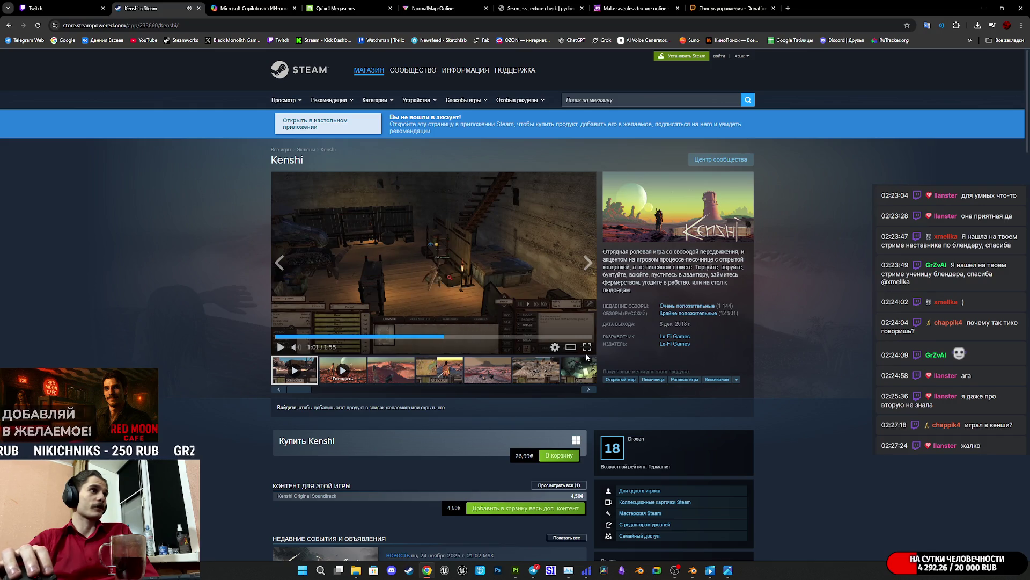
pyautogui.click(543, 370)
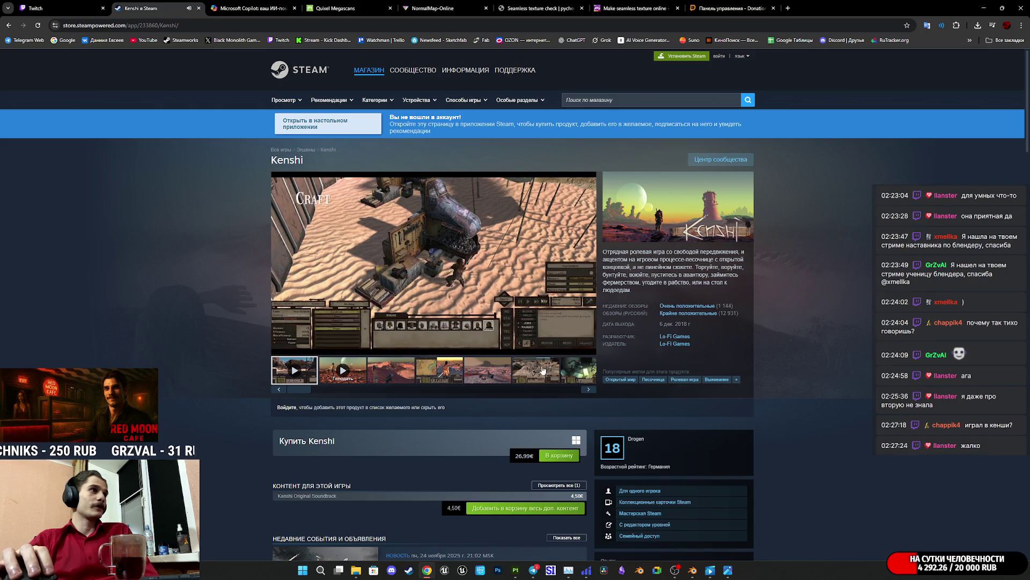
pyautogui.click(198, 8)
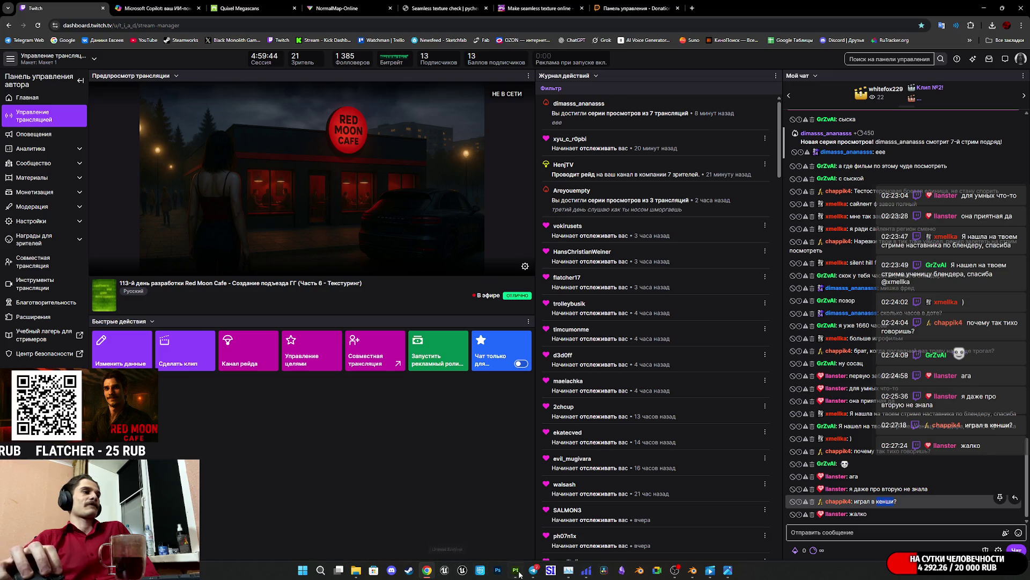
# Step: Return to Steam's store and scroll the Hellblade II page past its $9.99 soundtrack DLC
pyautogui.moveTo(691, 574)
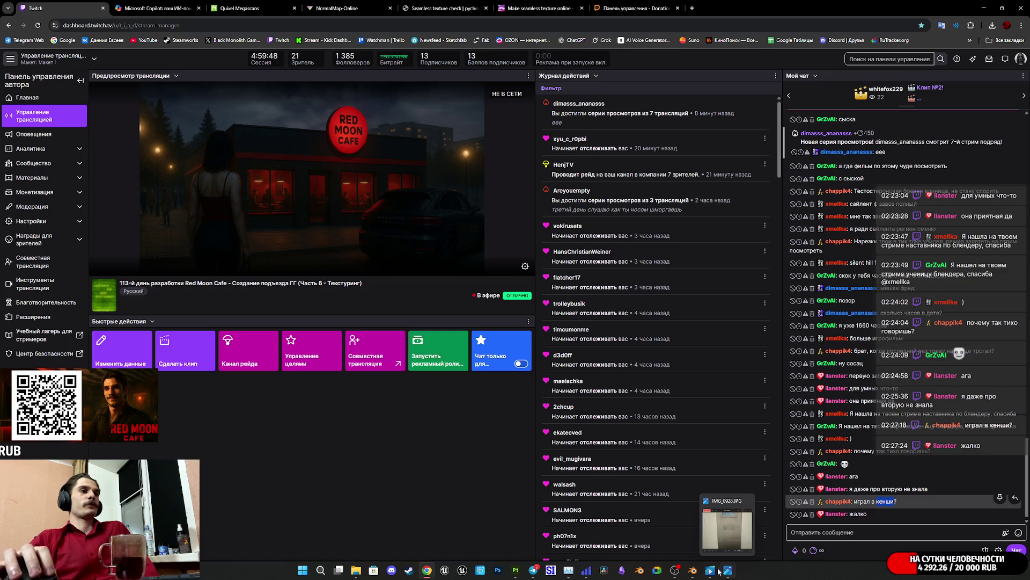
pyautogui.click(409, 570)
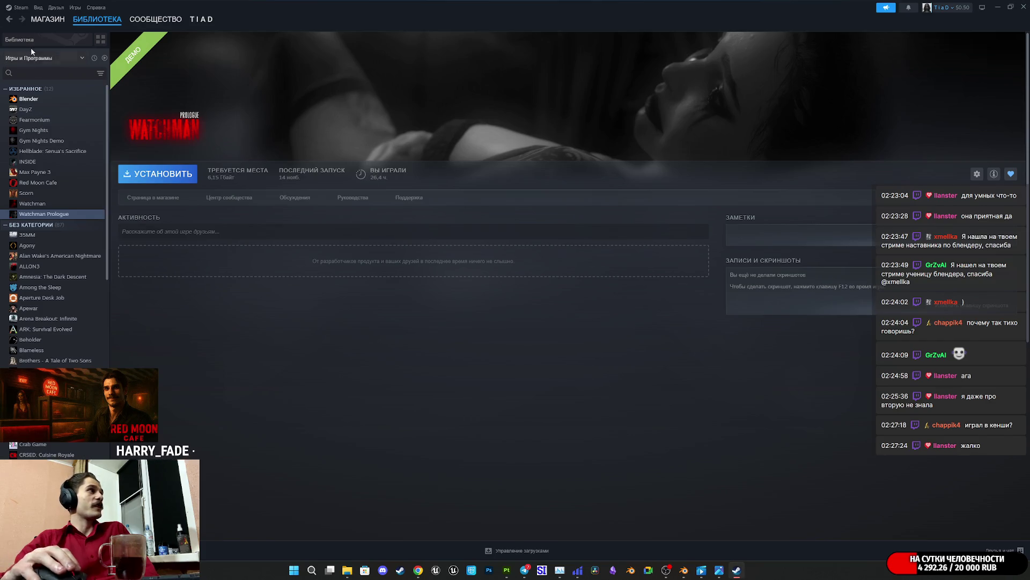
pyautogui.click(47, 20)
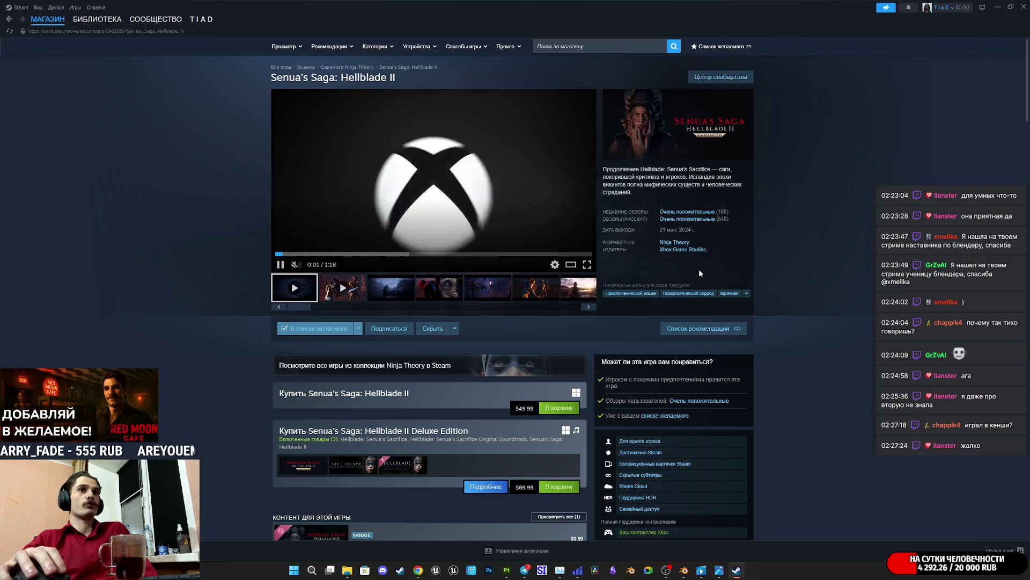
pyautogui.scroll(-7, 699, 273)
pyautogui.scroll(-5, 697, 279)
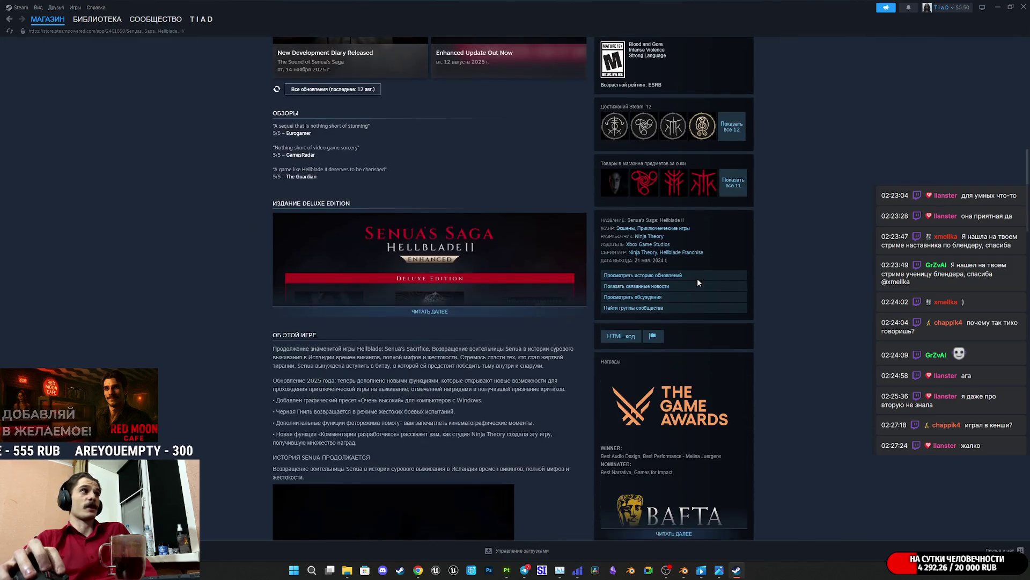
pyautogui.scroll(-3, 697, 278)
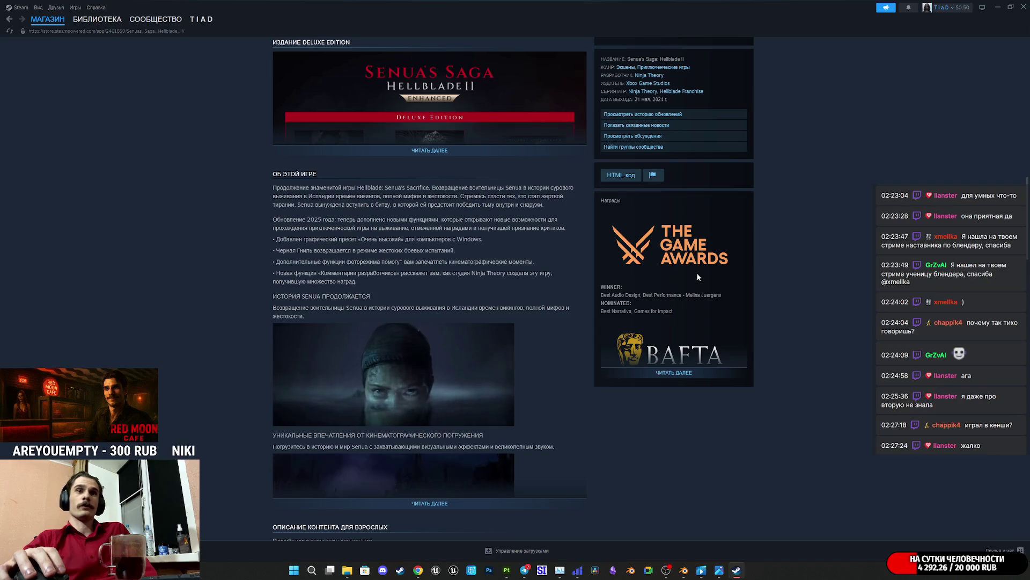
pyautogui.scroll(-2, 805, 300)
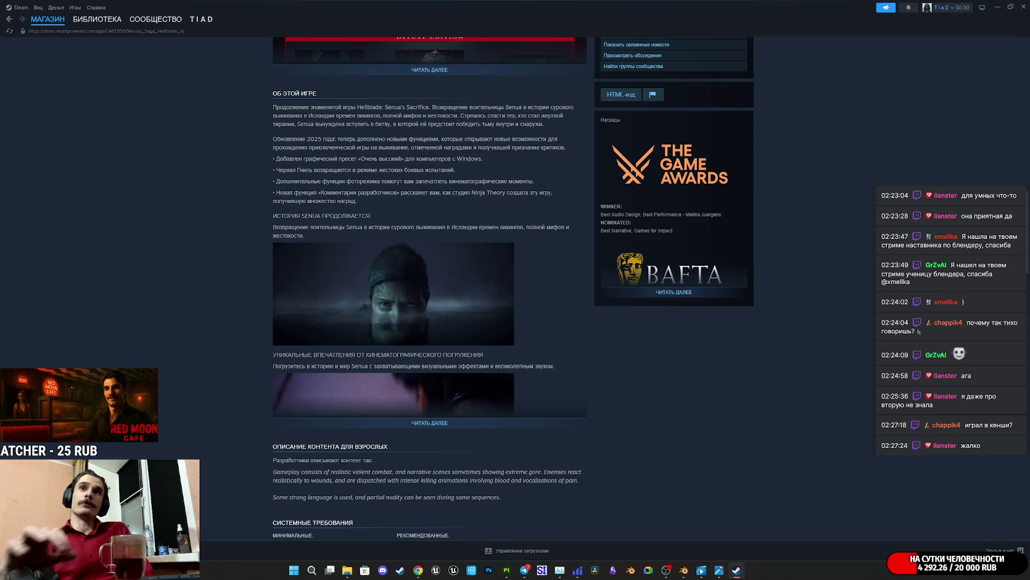
pyautogui.scroll(8, 898, 310)
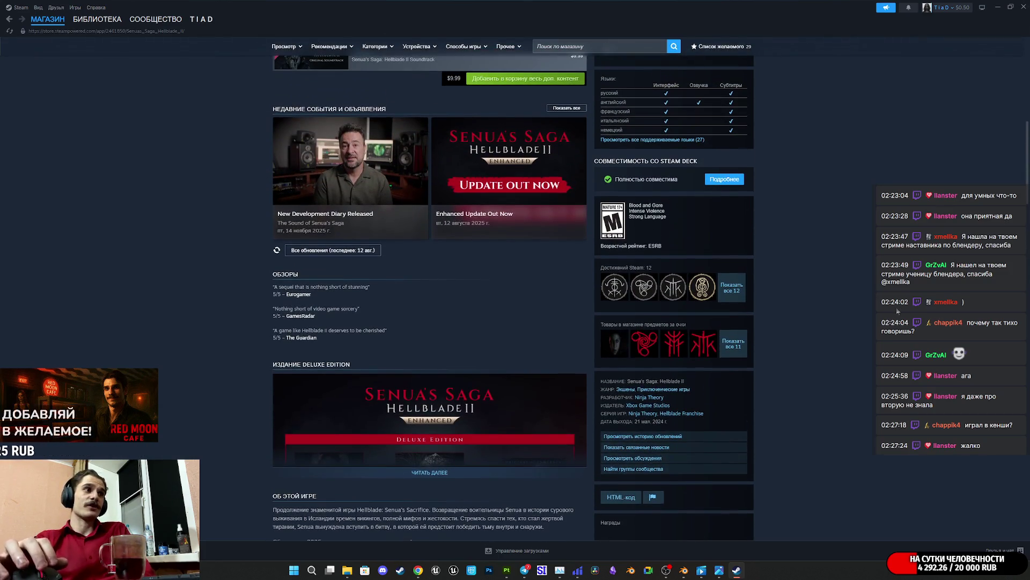
pyautogui.scroll(3, 898, 310)
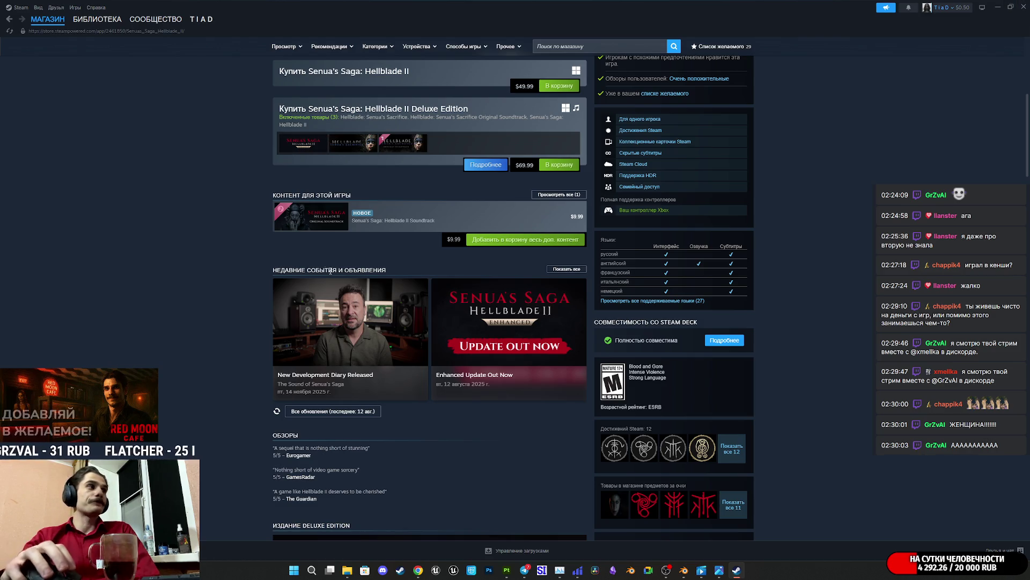
# Step: Scroll back to the top of the Hellblade II store page and switch to the Steam library
pyautogui.scroll(6, 462, 301)
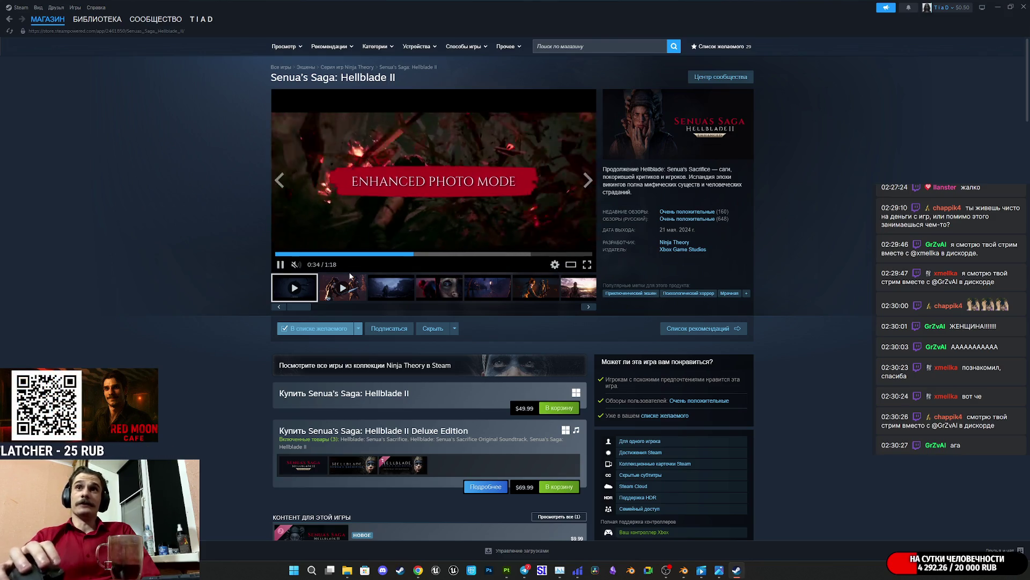
pyautogui.click(99, 19)
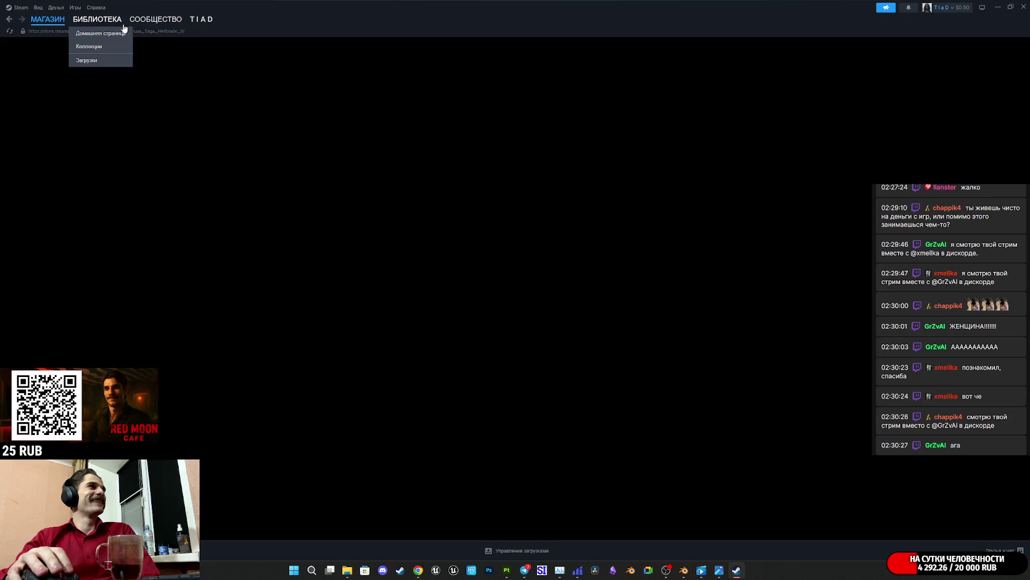
# Step: Close Steam to check the Twitch stream dashboard, then reopen Steam on Scorn's library page
pyautogui.click(1023, 7)
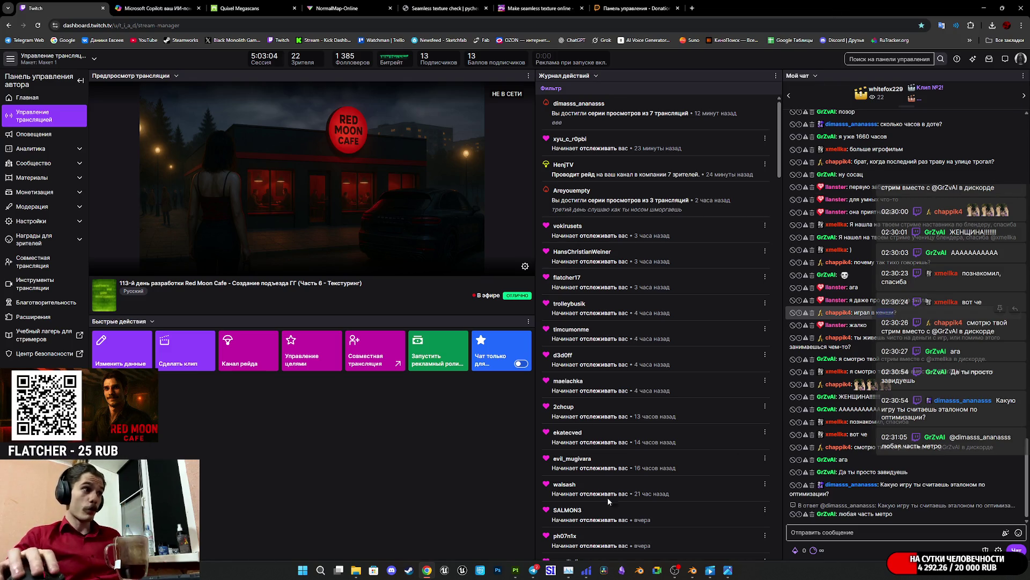
pyautogui.moveTo(516, 570)
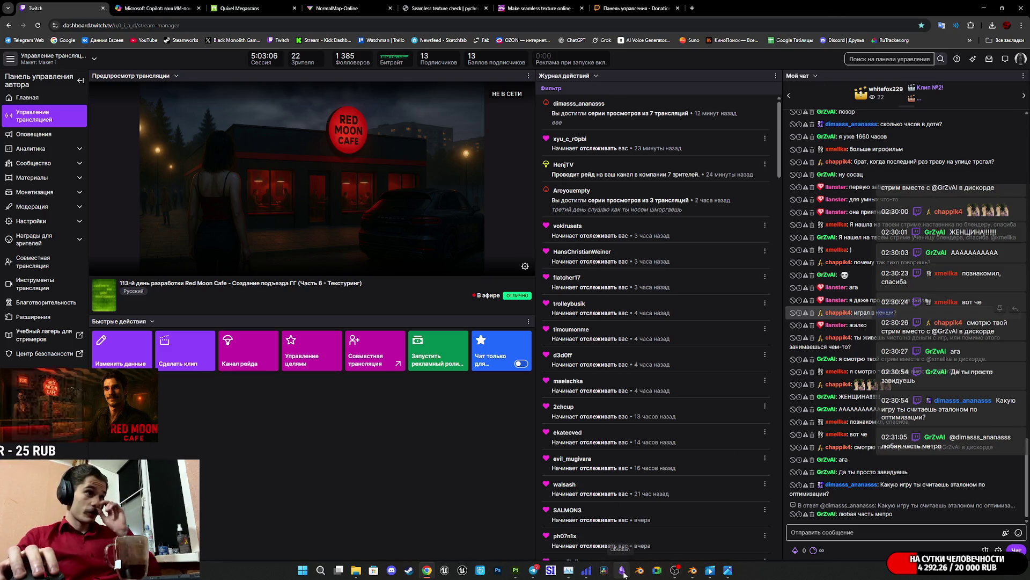
pyautogui.click(409, 570)
pyautogui.click(43, 193)
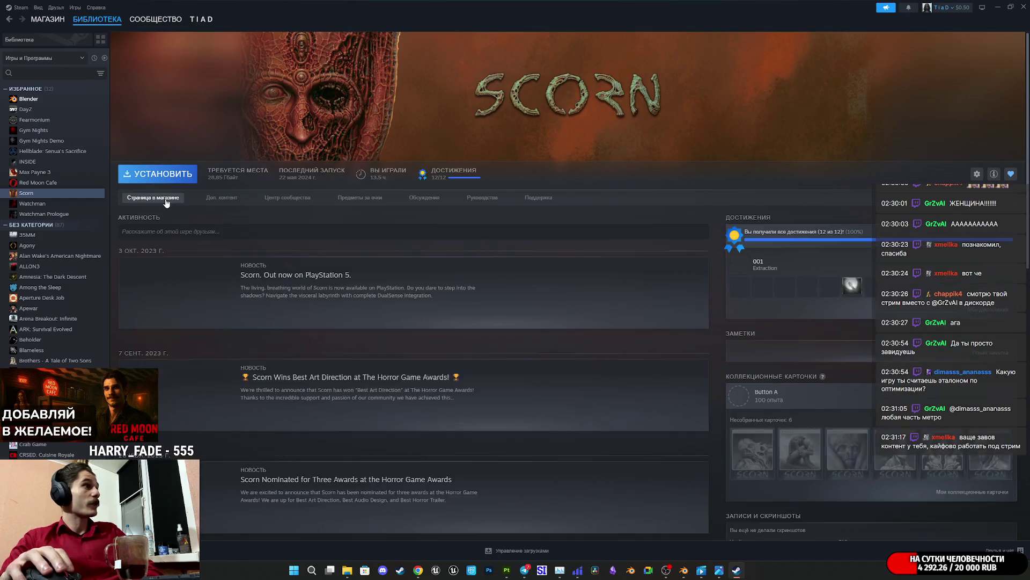
# Step: Open Scorn's store page and view its third screenshot at full size
pyautogui.click(168, 199)
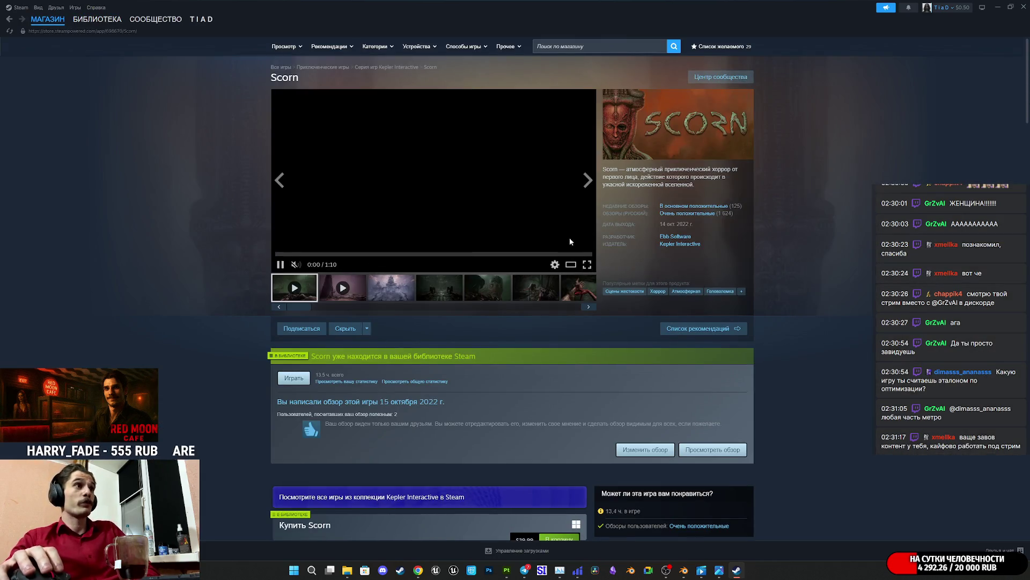
pyautogui.click(387, 293)
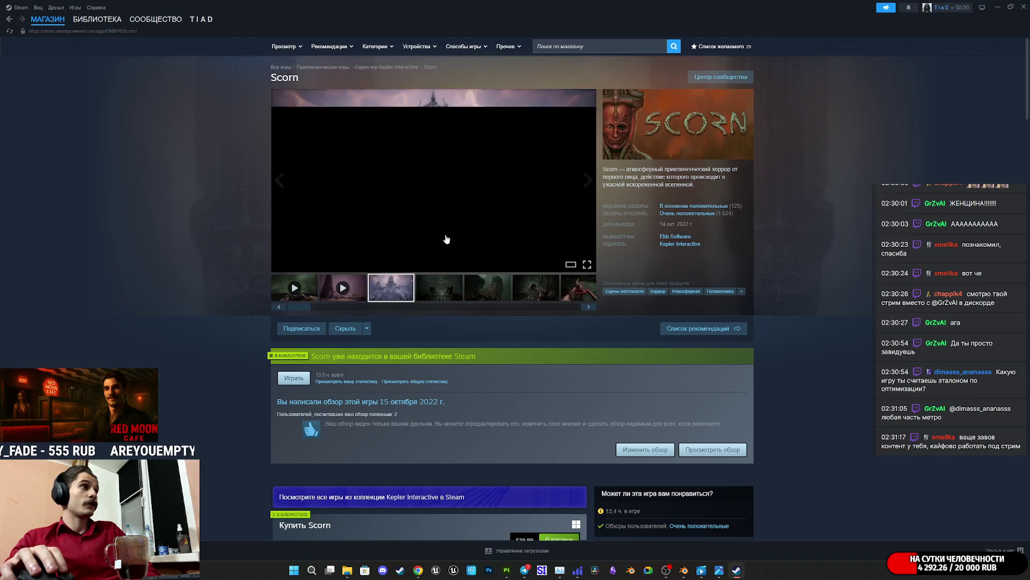
pyautogui.click(441, 246)
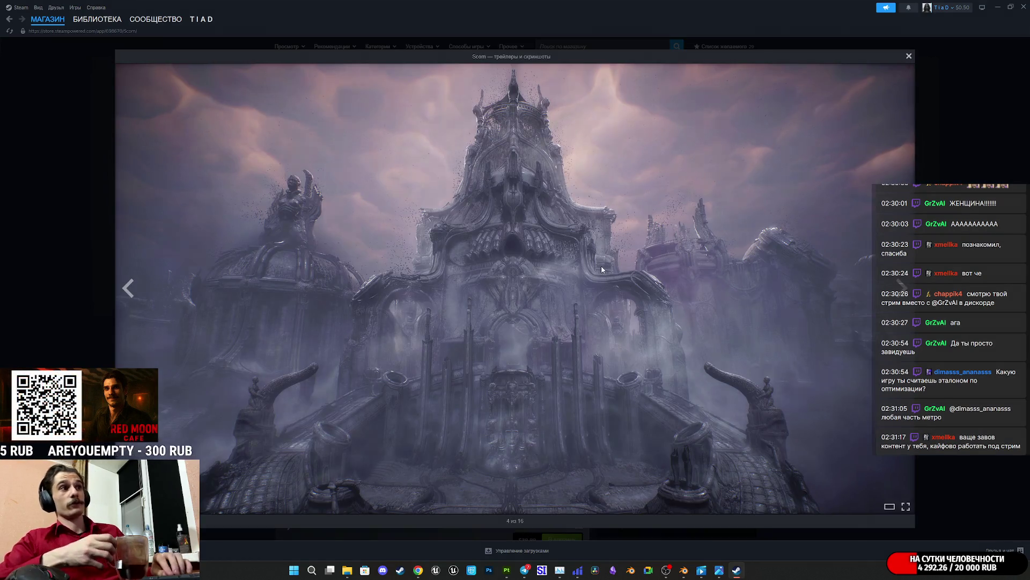
# Step: Step through the Scorn screenshots up to number 12 of 16
pyautogui.press('Right')
pyautogui.press('Right')
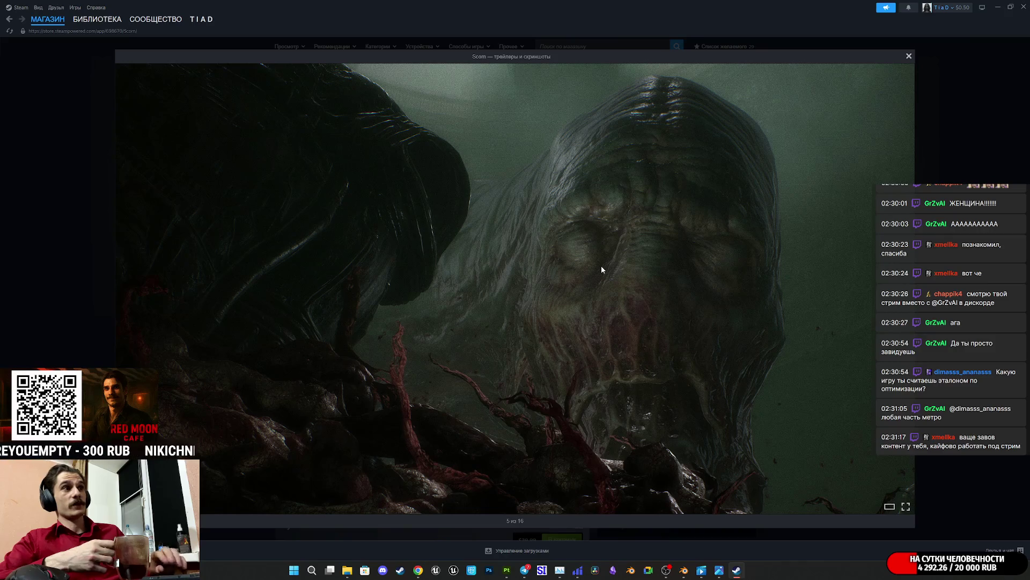
pyautogui.press('Right')
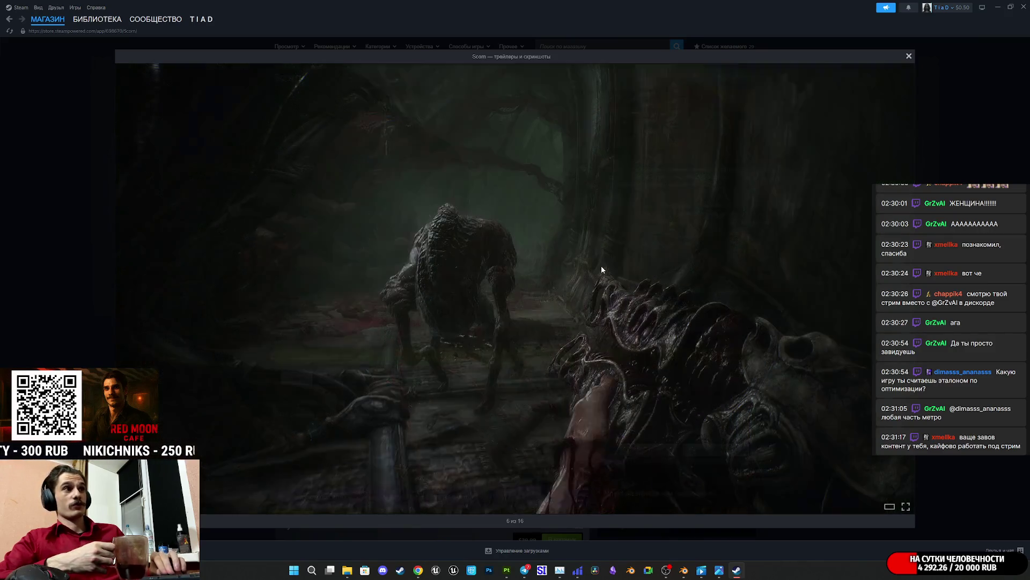
pyautogui.press('Right')
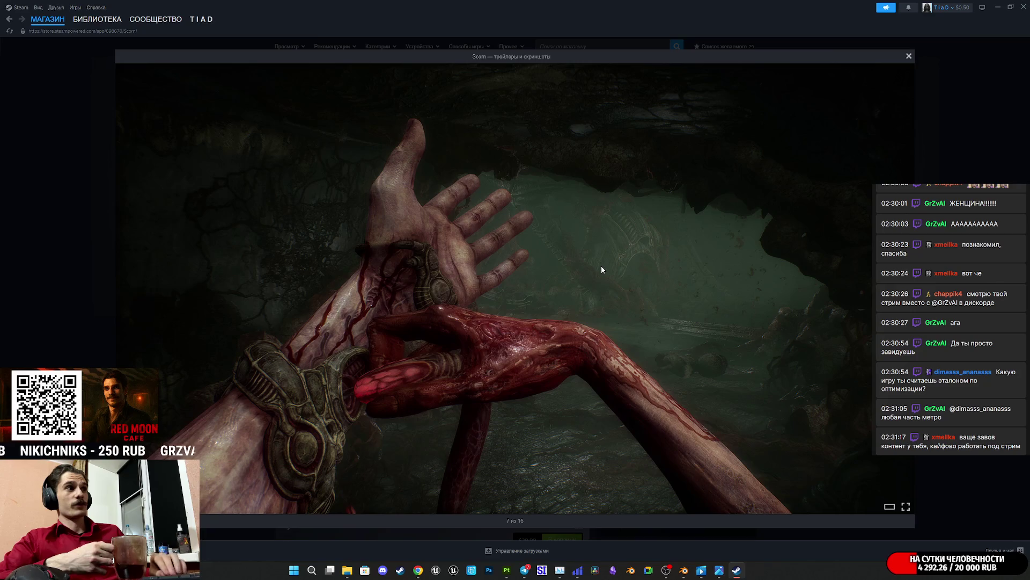
pyautogui.press('Right')
pyautogui.press('Right')
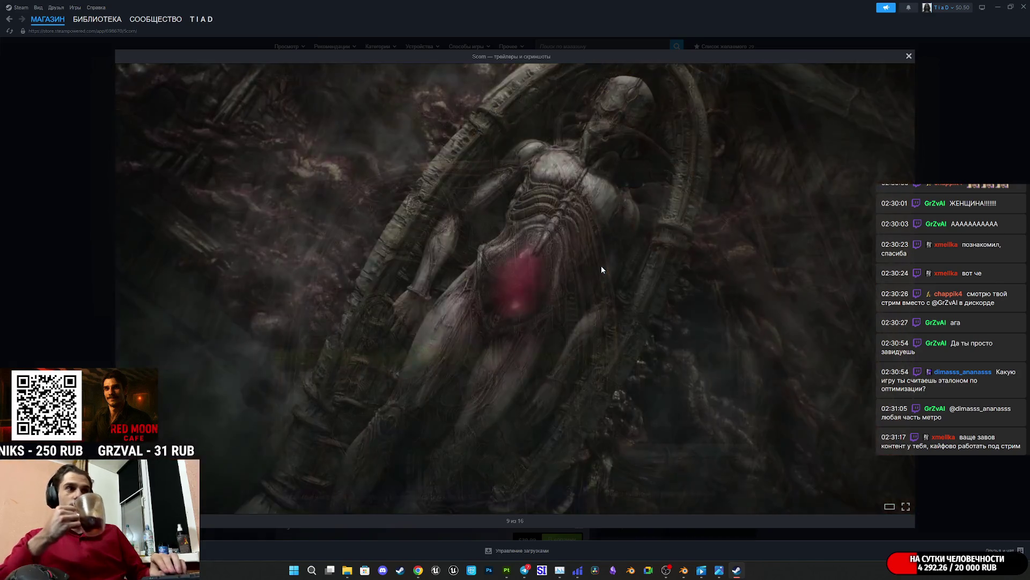
pyautogui.press('Right')
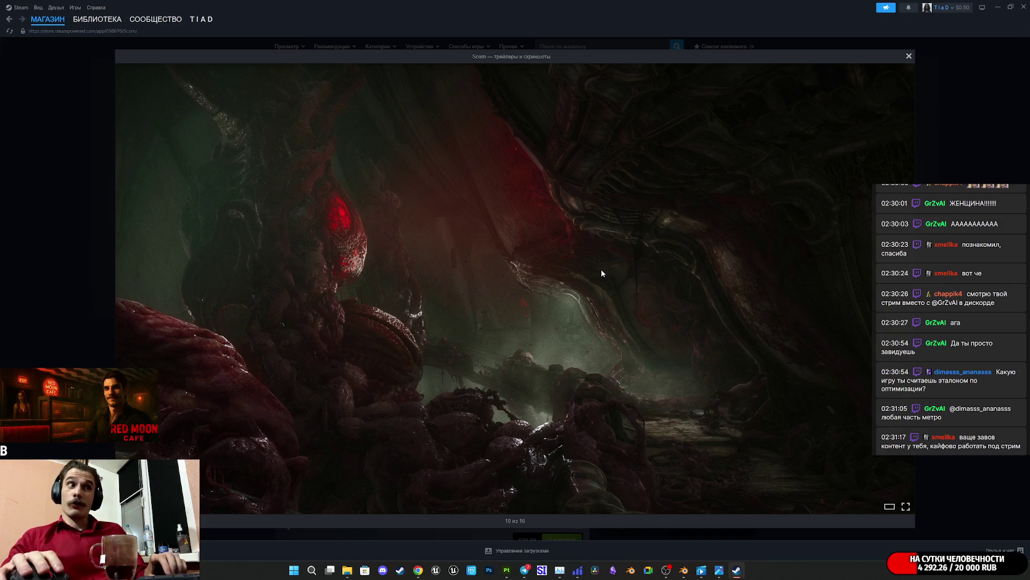
pyautogui.click(722, 321)
pyautogui.click(722, 321)
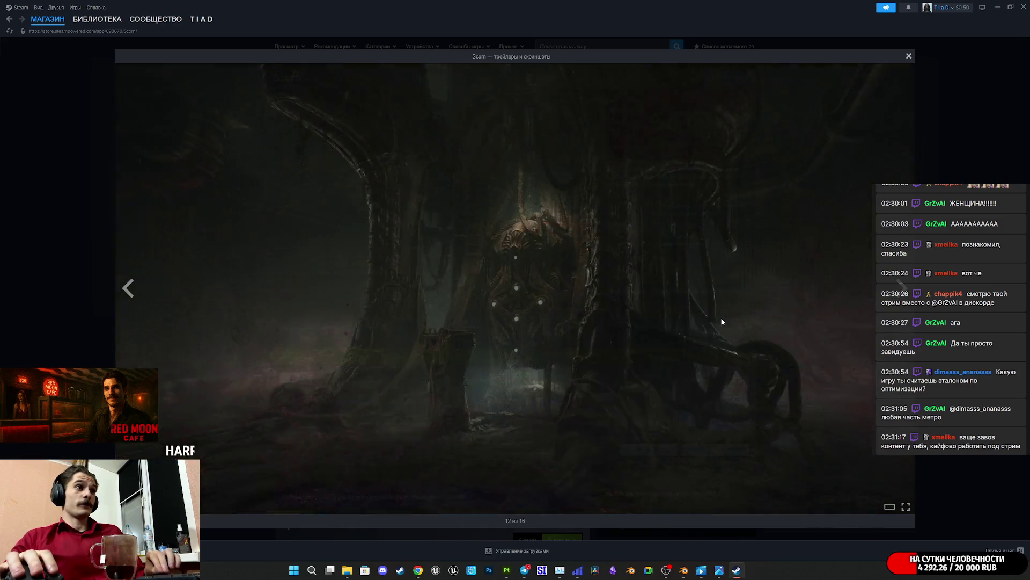
# Step: Advance to the Scorn trailer at 13 of 16, then close the full-size viewer
pyautogui.click(722, 321)
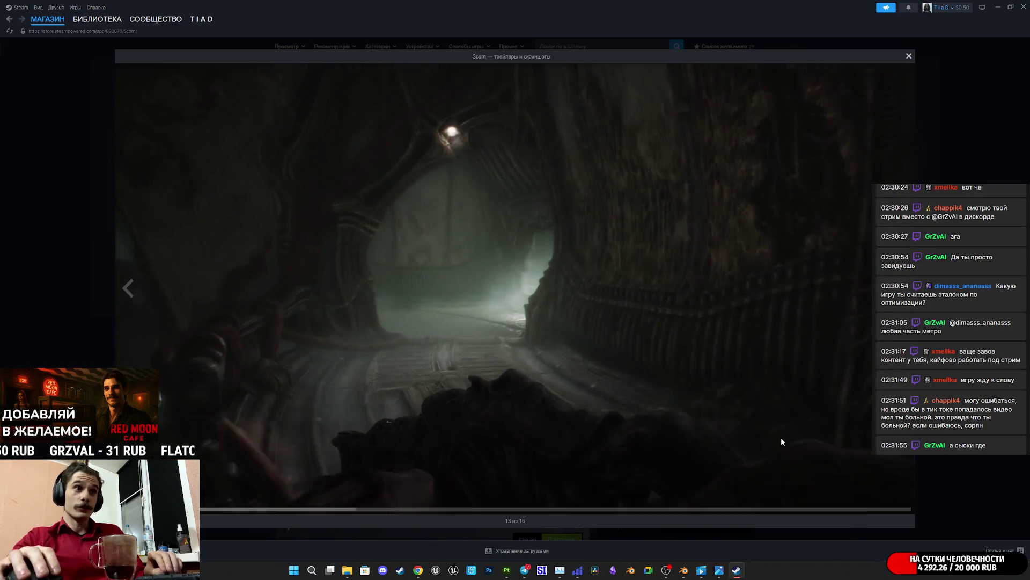
pyautogui.moveTo(755, 507)
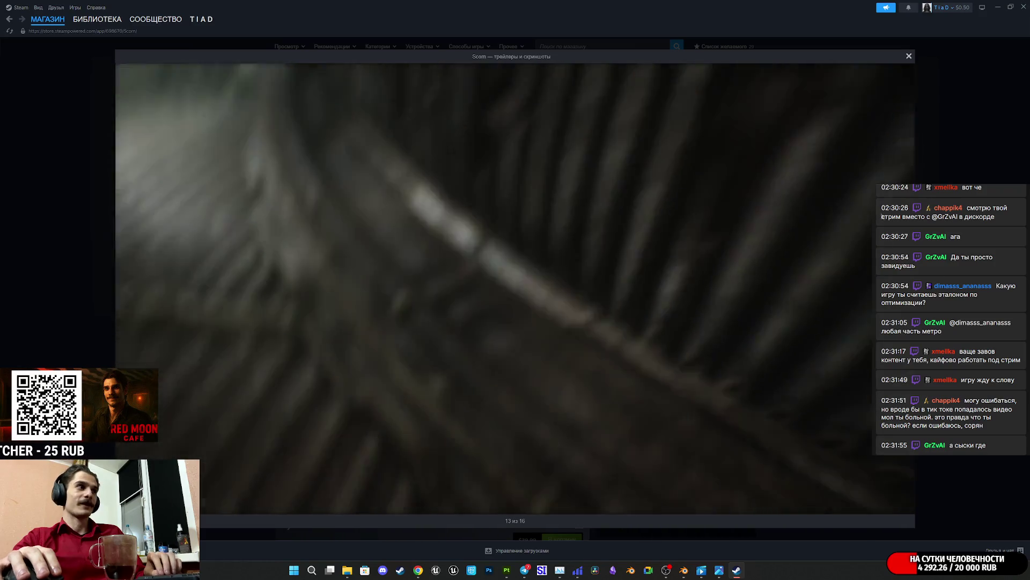
pyautogui.moveTo(616, 311)
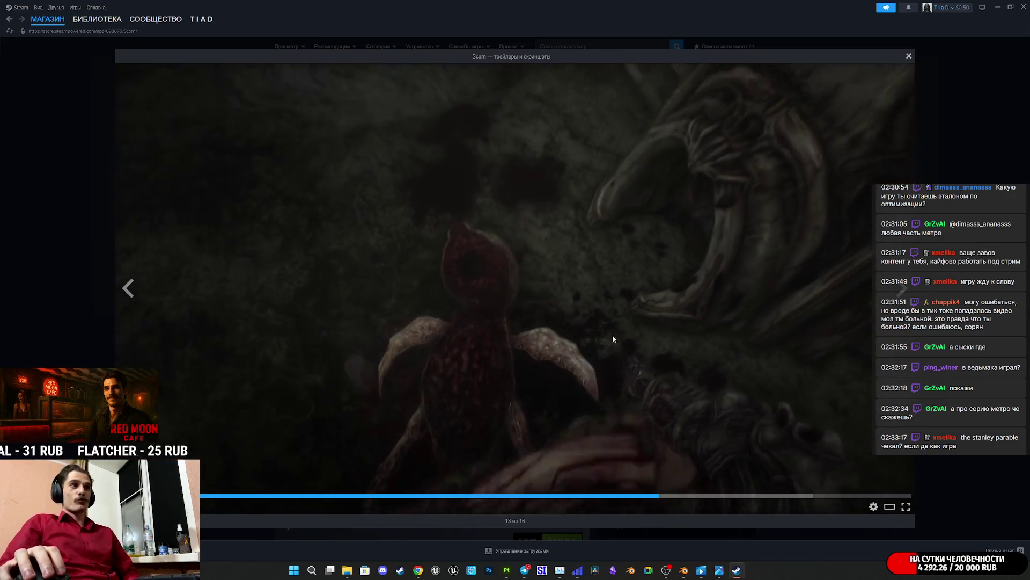
pyautogui.click(948, 164)
# Step: Return to Scorn's library page and bring Substance 3D Painter back to the front
pyautogui.moveTo(688, 214)
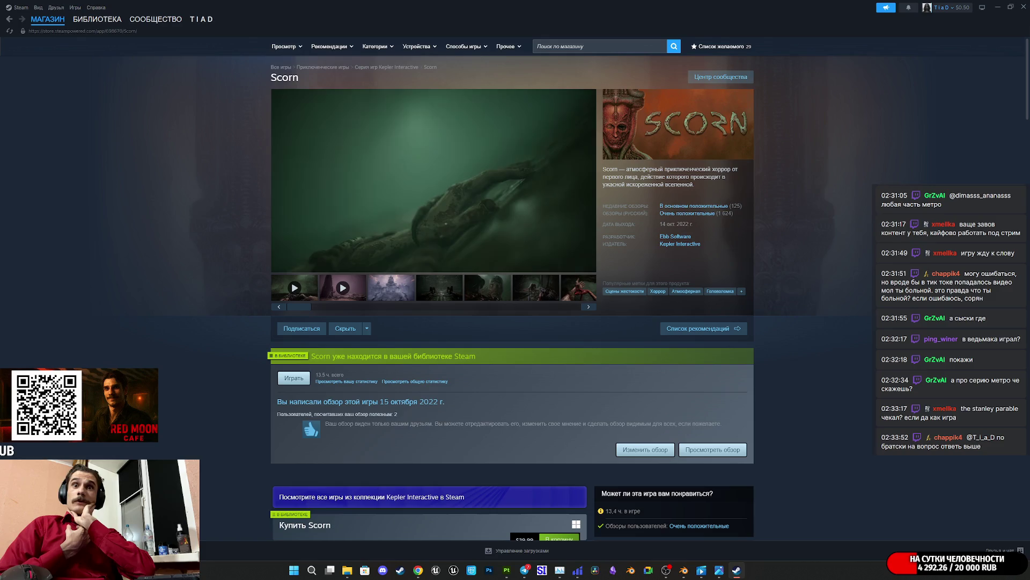
pyautogui.click(97, 20)
pyautogui.hotkey('alt', 'Tab')
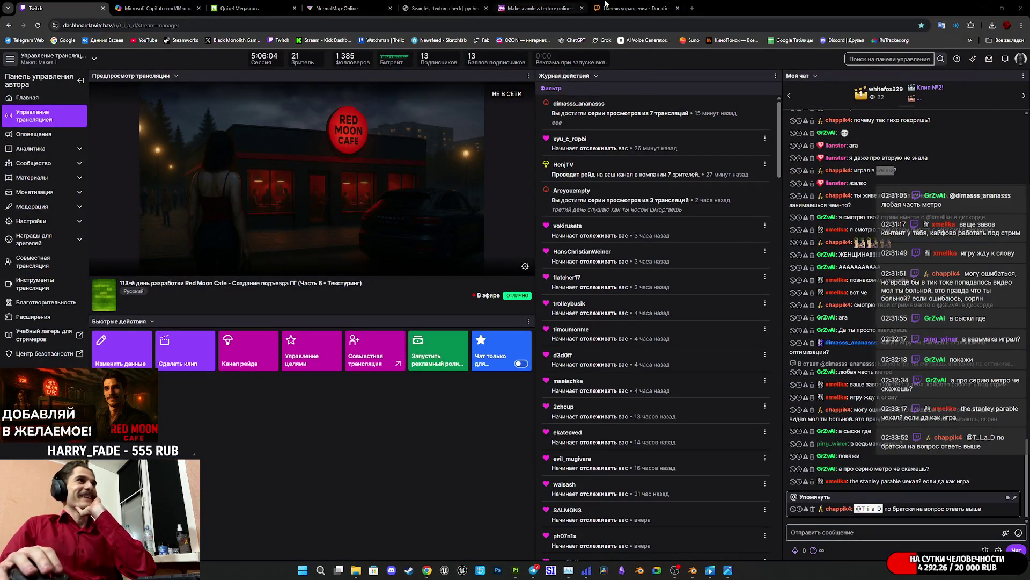
pyautogui.click(512, 573)
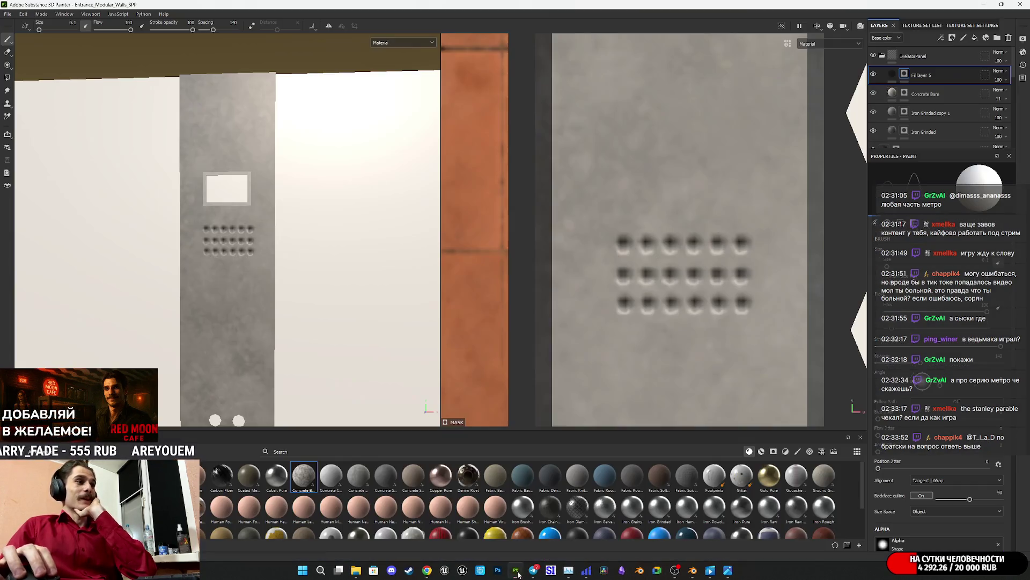
# Step: Zoom out and orbit to the handrail wall, then back to face the button panel
pyautogui.scroll(-5, 336, 285)
pyautogui.keyDown('alt'); pyautogui.moveTo(335, 297); pyautogui.dragTo(232, 328); pyautogui.keyUp('alt')
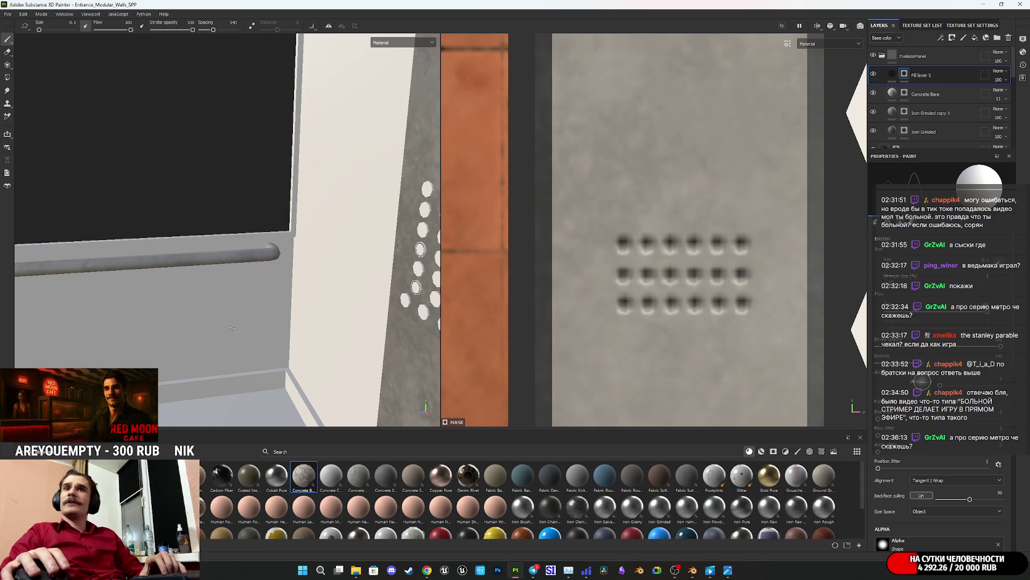
pyautogui.moveTo(222, 270)
pyautogui.keyDown('alt'); pyautogui.mouseDown()
pyautogui.moveTo(372, 281)
pyautogui.moveTo(433, 301)
pyautogui.moveTo(400, 288)
pyautogui.moveTo(257, 289)
pyautogui.moveTo(407, 276)
pyautogui.moveTo(385, 252)
pyautogui.moveTo(329, 270)
pyautogui.moveTo(299, 301)
pyautogui.mouseUp(); pyautogui.keyUp('alt')
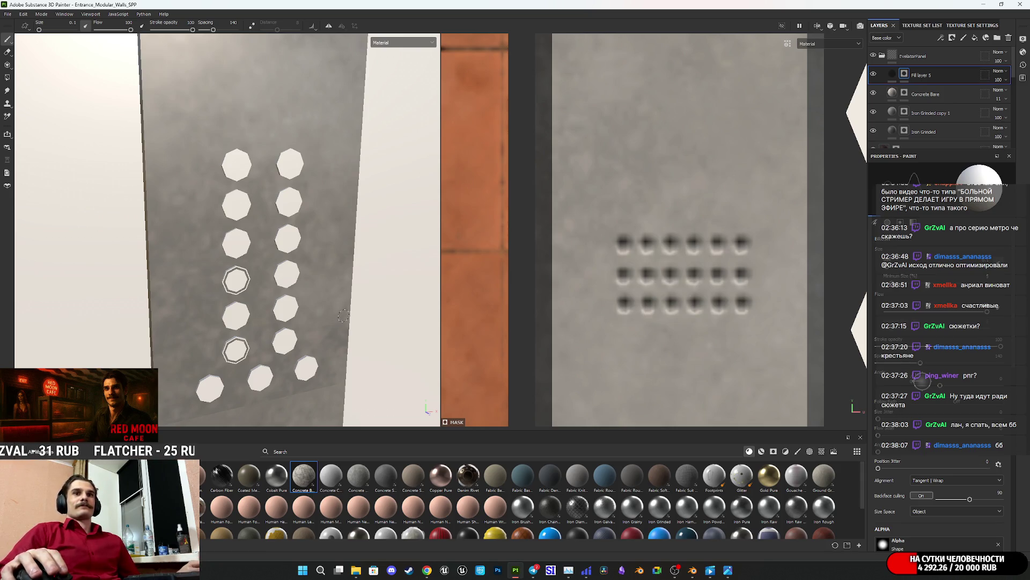
pyautogui.moveTo(230, 252)
pyautogui.keyDown('alt'); pyautogui.mouseDown()
pyautogui.moveTo(230, 271)
pyautogui.moveTo(212, 230)
pyautogui.moveTo(254, 275)
pyautogui.moveTo(311, 256)
pyautogui.moveTo(256, 306)
pyautogui.moveTo(290, 311)
pyautogui.moveTo(185, 81)
pyautogui.moveTo(279, 265)
pyautogui.moveTo(329, 282)
pyautogui.mouseUp(); pyautogui.keyUp('alt')
pyautogui.moveTo(317, 190)
pyautogui.keyDown('alt'); pyautogui.mouseDown()
pyautogui.moveTo(719, 208)
pyautogui.moveTo(273, 361)
pyautogui.moveTo(647, 175)
pyautogui.moveTo(665, 193)
pyautogui.moveTo(828, 161)
pyautogui.moveTo(660, 196)
pyautogui.mouseUp(); pyautogui.keyUp('alt')
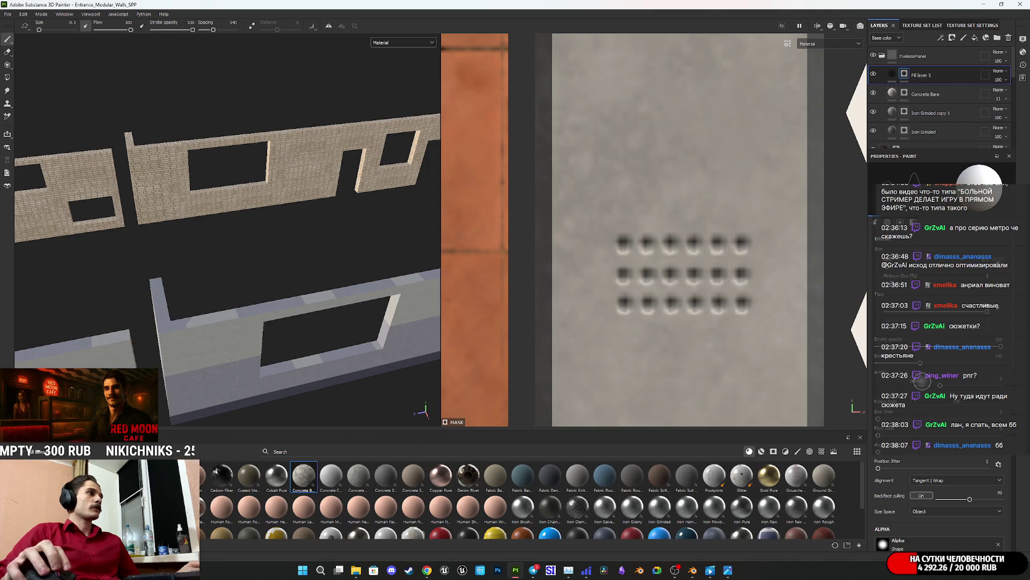
pyautogui.moveTo(302, 329)
pyautogui.keyDown('alt'); pyautogui.mouseDown()
pyautogui.moveTo(352, 238)
pyautogui.moveTo(260, 294)
pyautogui.moveTo(364, 317)
pyautogui.moveTo(316, 267)
pyautogui.moveTo(96, 291)
pyautogui.mouseUp(); pyautogui.keyUp('alt')
pyautogui.moveTo(219, 338)
pyautogui.keyDown('alt'); pyautogui.mouseDown()
pyautogui.moveTo(191, 317)
pyautogui.moveTo(262, 274)
pyautogui.moveTo(47, 224)
pyautogui.moveTo(335, 309)
pyautogui.mouseUp(); pyautogui.keyUp('alt')
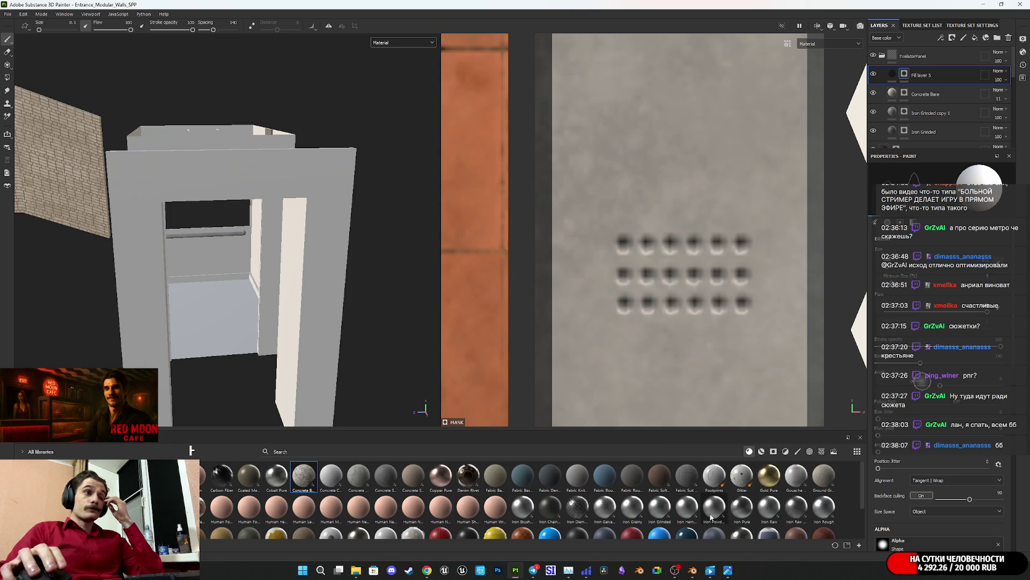
pyautogui.click(728, 570)
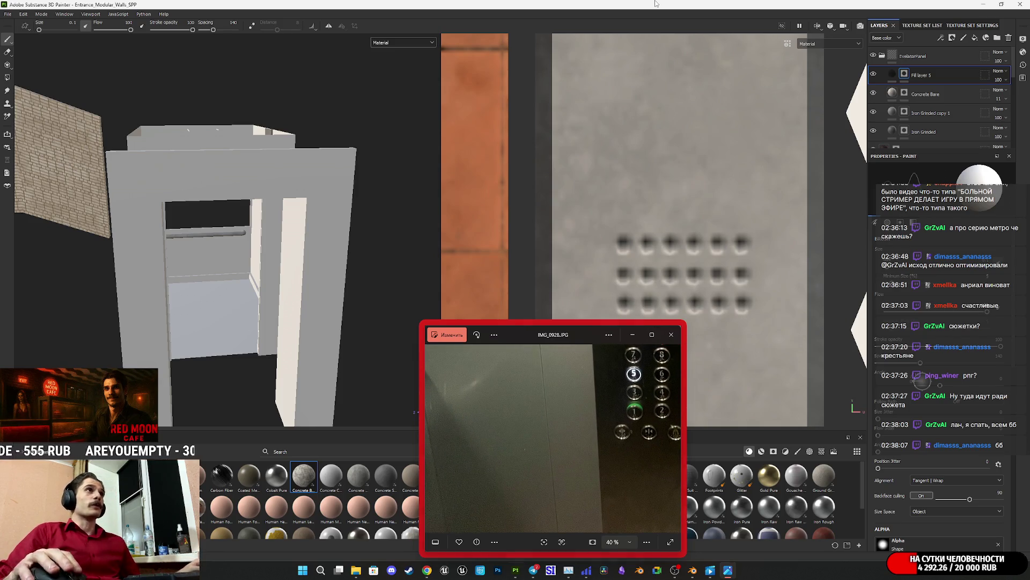
pyautogui.click(322, 248)
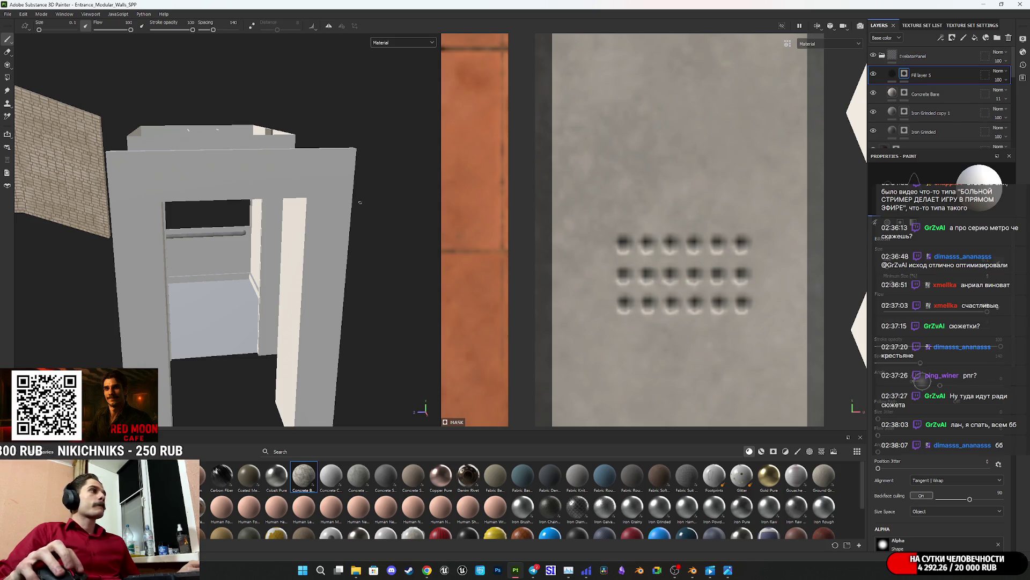
pyautogui.press('f')
pyautogui.moveTo(200, 237)
pyautogui.keyDown('alt'); pyautogui.mouseDown()
pyautogui.moveTo(361, 269)
pyautogui.moveTo(244, 310)
pyautogui.moveTo(325, 201)
pyautogui.moveTo(350, 258)
pyautogui.moveTo(339, 270)
pyautogui.moveTo(776, 156)
pyautogui.mouseUp(); pyautogui.keyUp('alt')
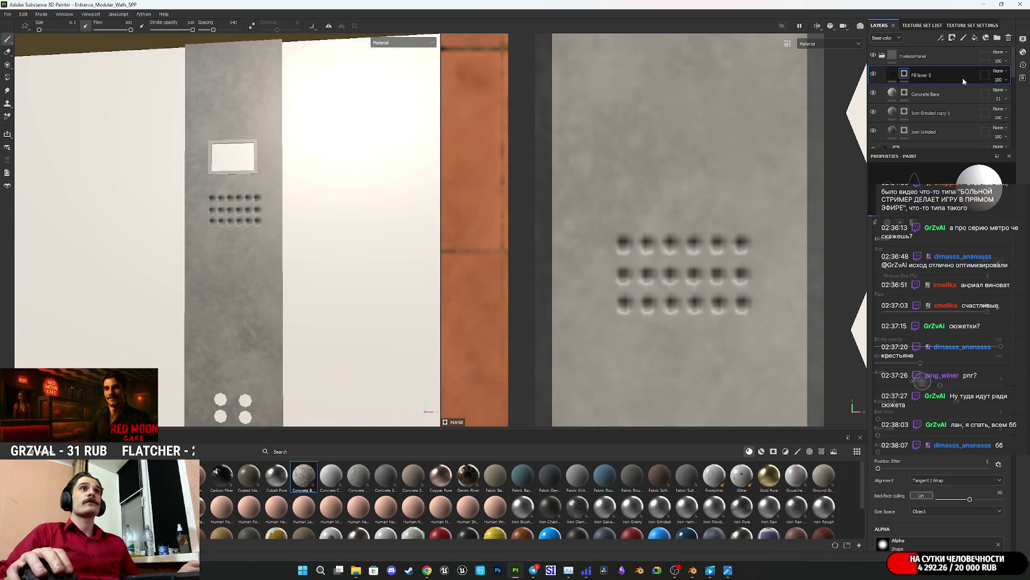
pyautogui.moveTo(962, 113)
pyautogui.mouseDown()
pyautogui.moveTo(948, 72)
pyautogui.moveTo(899, 74)
pyautogui.mouseUp()
# Step: Select Iron Grinded copy 2's mask with polygon fill active
pyautogui.rightClick(904, 75)
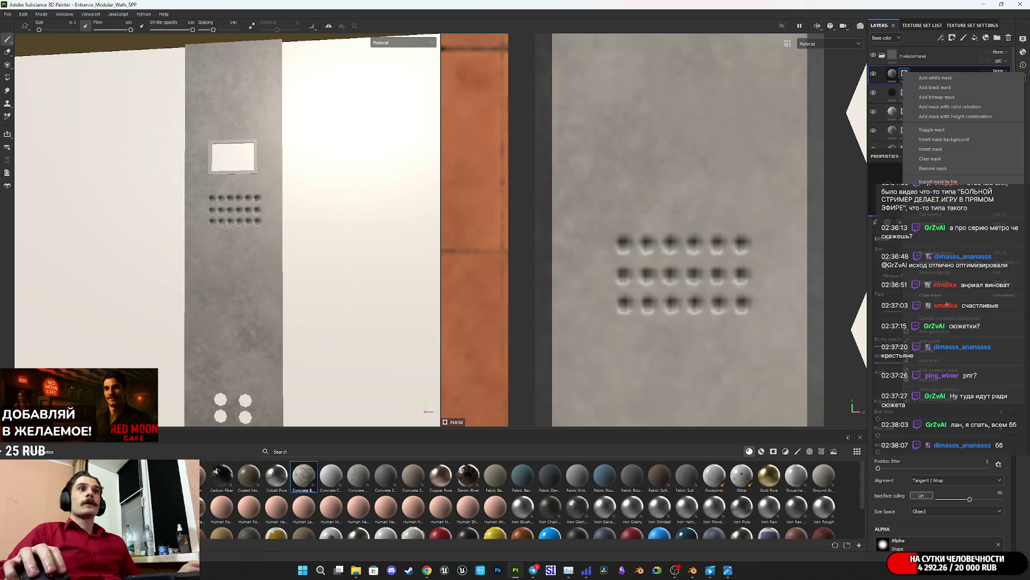
pyautogui.click(932, 88)
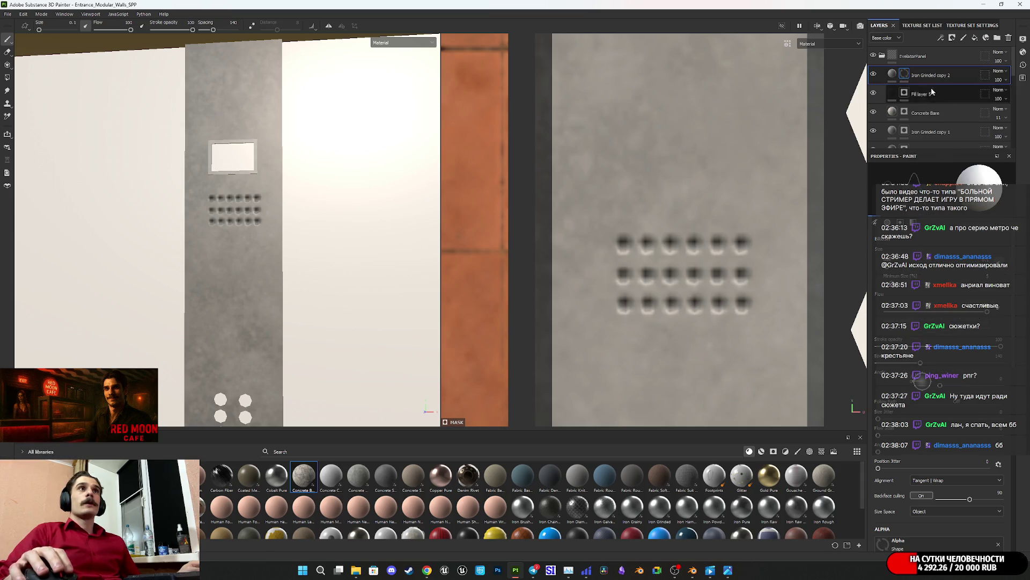
pyautogui.click(903, 76)
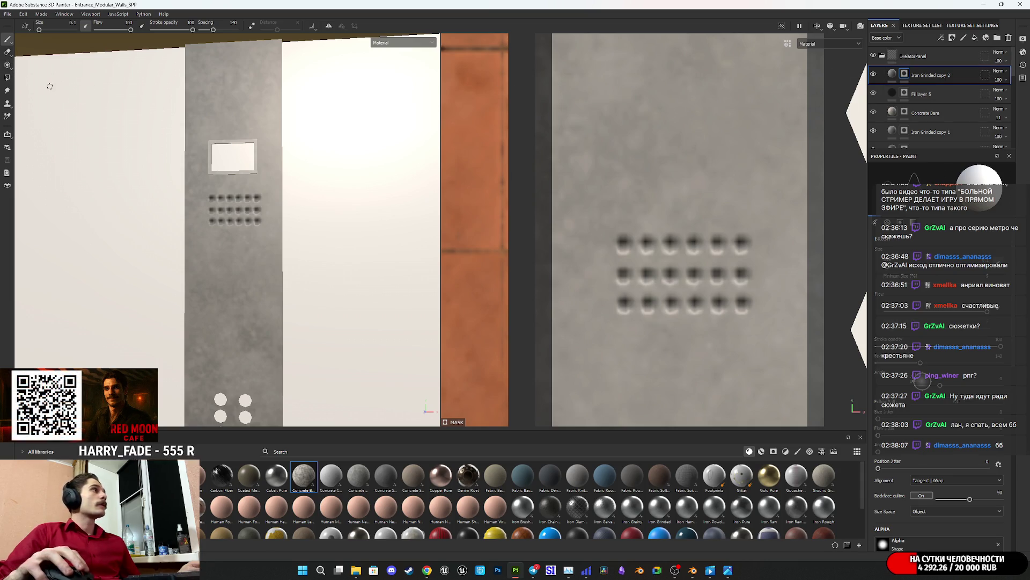
pyautogui.click(7, 77)
pyautogui.scroll(2, 275, 180)
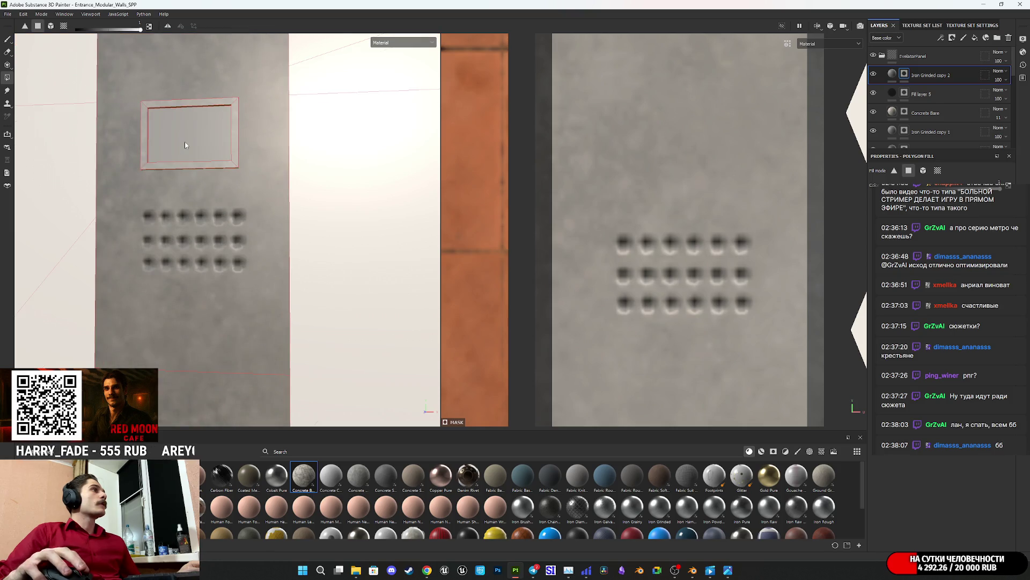
# Step: Set the screen layer's Metal Color to a deep violet-blue
pyautogui.click(893, 73)
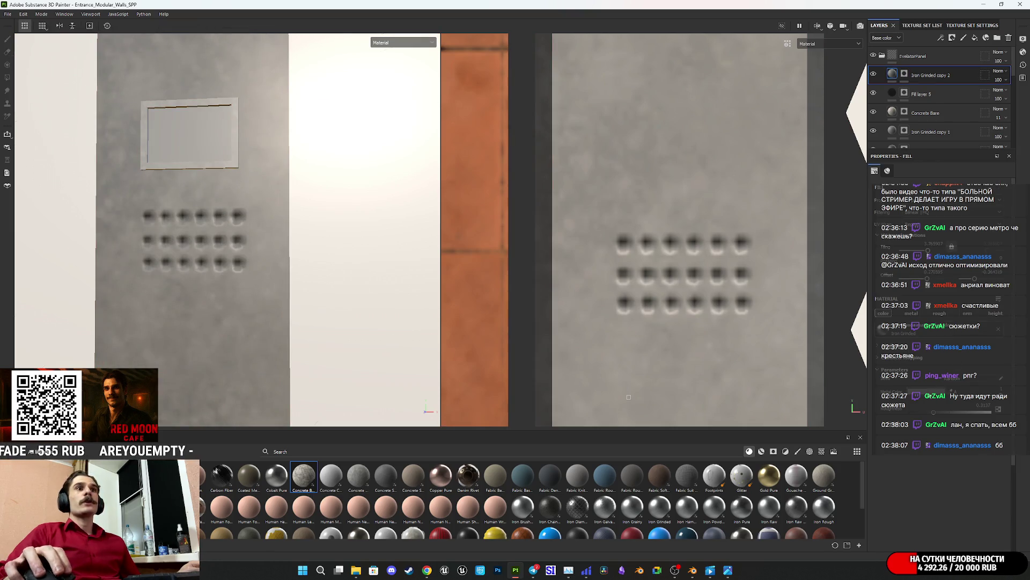
pyautogui.click(921, 390)
pyautogui.moveTo(856, 338); pyautogui.dragTo(934, 359)
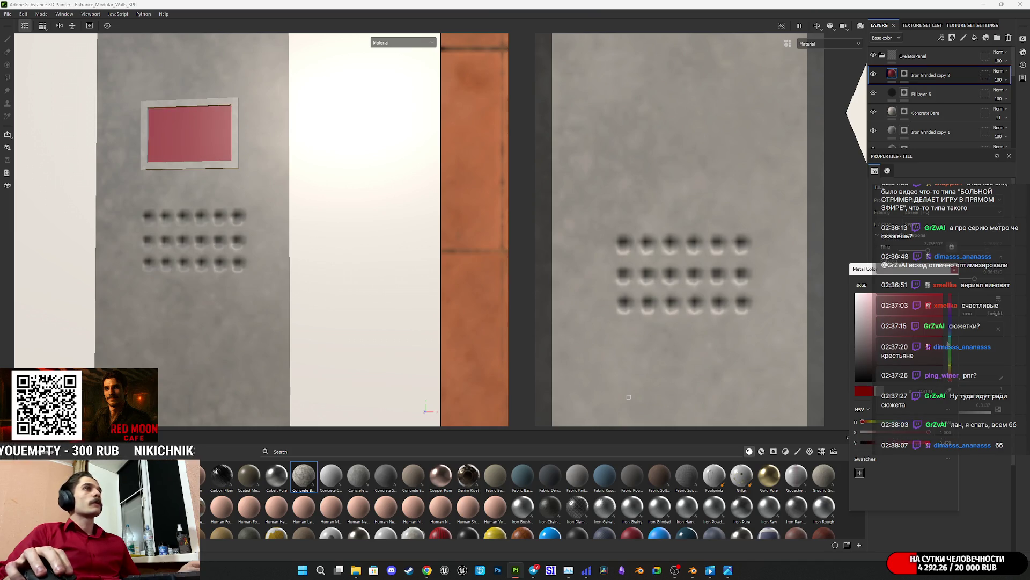
pyautogui.moveTo(950, 386); pyautogui.dragTo(943, 333)
pyautogui.moveTo(308, 214)
pyautogui.keyDown('alt'); pyautogui.mouseDown()
pyautogui.moveTo(237, 221)
pyautogui.moveTo(266, 259)
pyautogui.moveTo(332, 242)
pyautogui.mouseUp(); pyautogui.keyUp('alt')
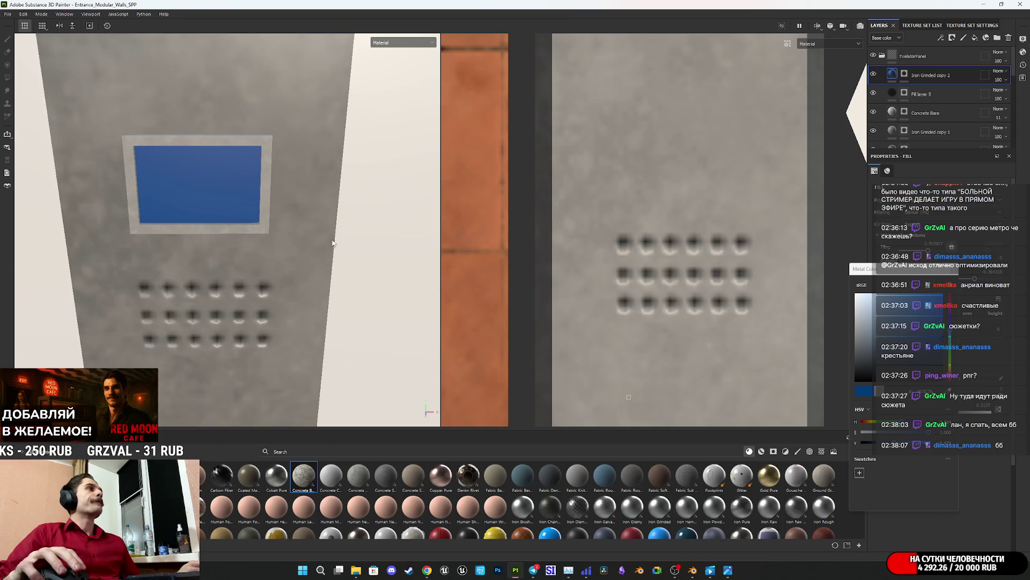
pyautogui.moveTo(949, 333); pyautogui.dragTo(901, 338)
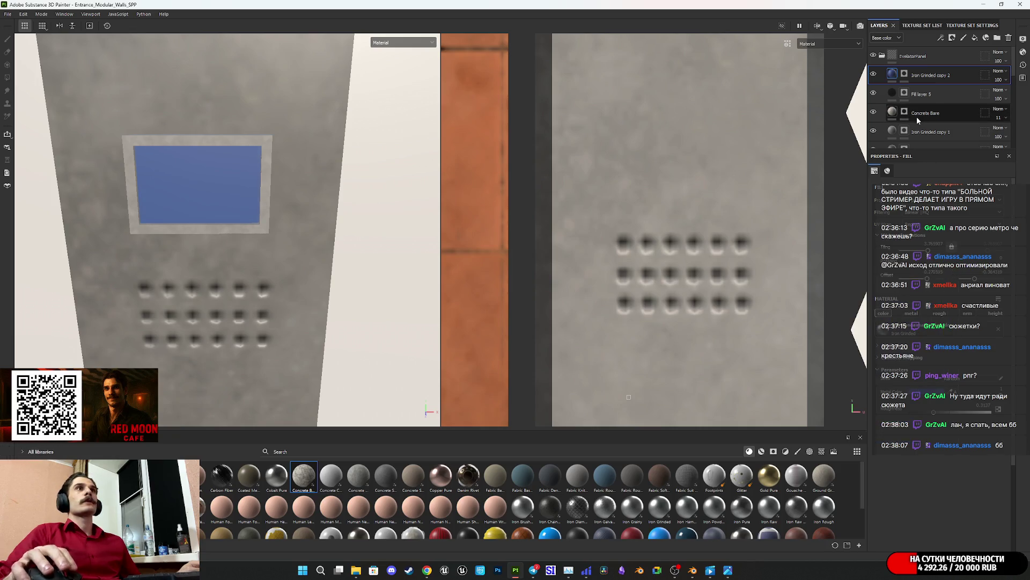
# Step: Move Iron Grinded copy 2 below Concrete Bare and toggle Concrete Bare's visibility to compare
pyautogui.moveTo(964, 80); pyautogui.dragTo(962, 117)
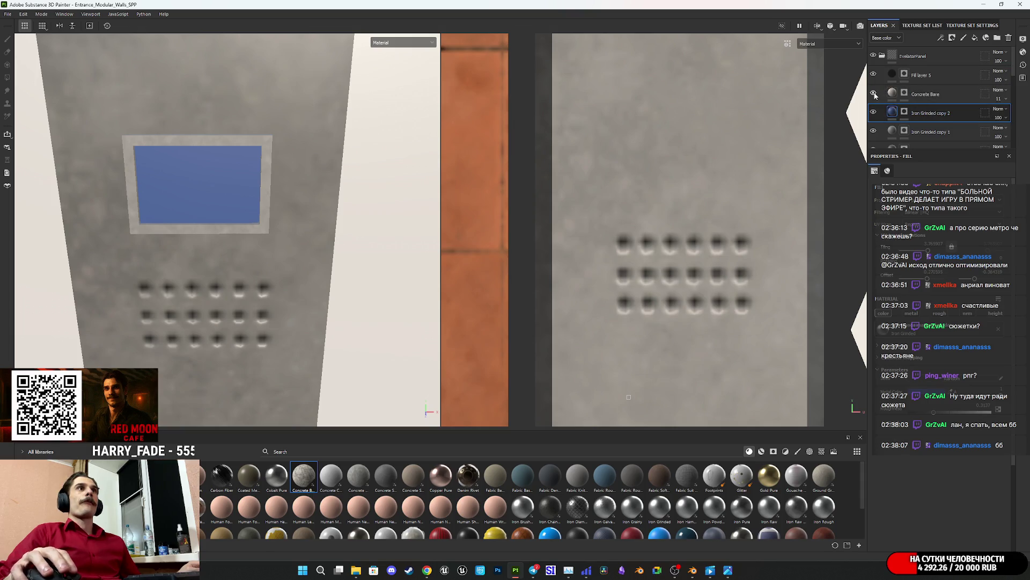
pyautogui.click(873, 94)
pyautogui.click(873, 93)
pyautogui.click(904, 94)
pyautogui.press('4')
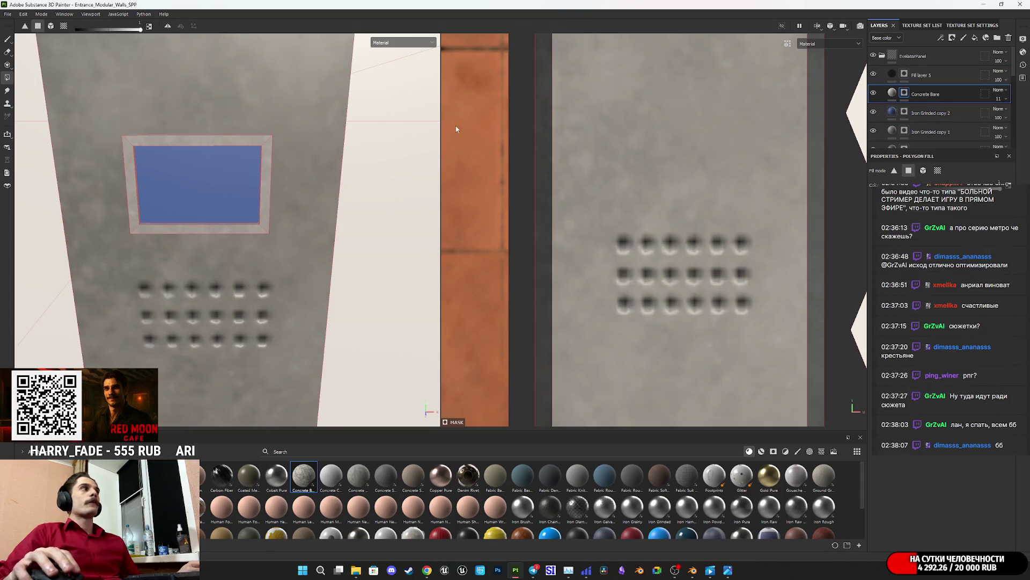
pyautogui.click(892, 94)
# Step: Orbit around the panel to inspect the screen plate and button holes from several angles
pyautogui.moveTo(361, 131)
pyautogui.keyDown('alt'); pyautogui.mouseDown()
pyautogui.moveTo(212, 142)
pyautogui.moveTo(199, 158)
pyautogui.moveTo(209, 223)
pyautogui.moveTo(252, 230)
pyautogui.moveTo(245, 236)
pyautogui.mouseUp(); pyautogui.keyUp('alt')
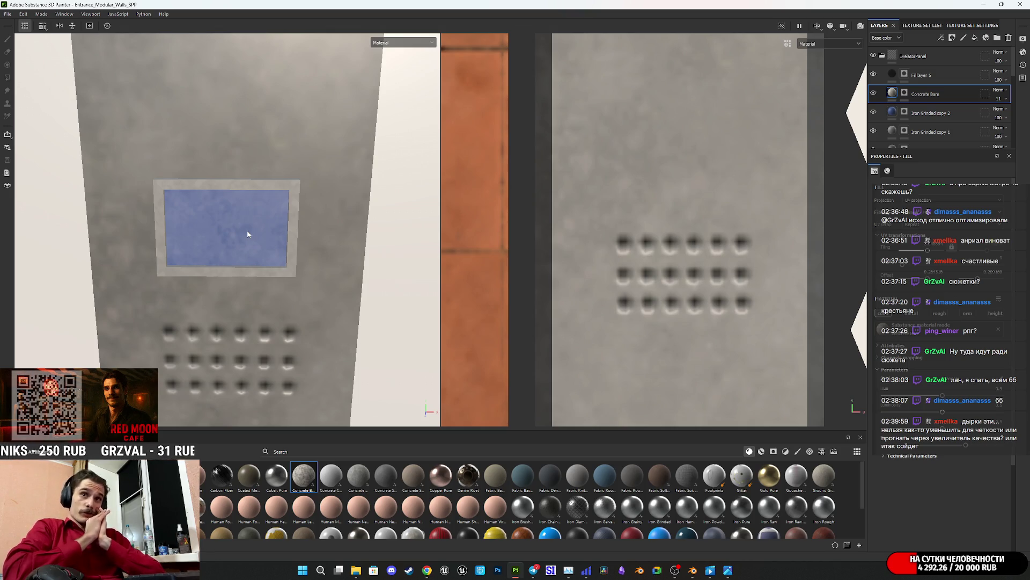
pyautogui.keyDown('alt'); pyautogui.moveTo(281, 330); pyautogui.dragTo(288, 234); pyautogui.keyUp('alt')
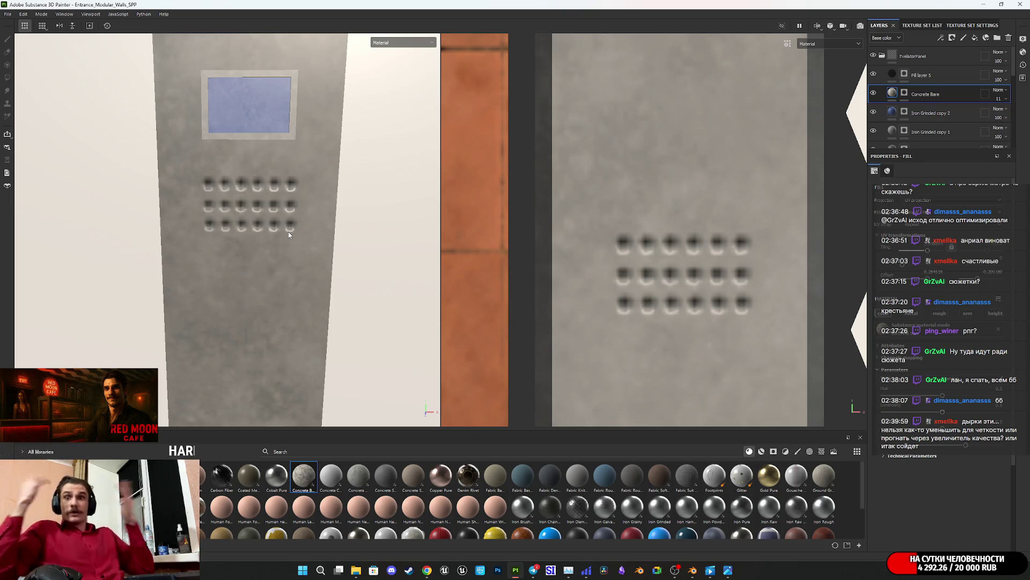
pyautogui.moveTo(288, 231)
pyautogui.keyDown('alt'); pyautogui.mouseDown()
pyautogui.moveTo(236, 223)
pyautogui.moveTo(283, 306)
pyautogui.moveTo(272, 291)
pyautogui.mouseUp(); pyautogui.keyUp('alt')
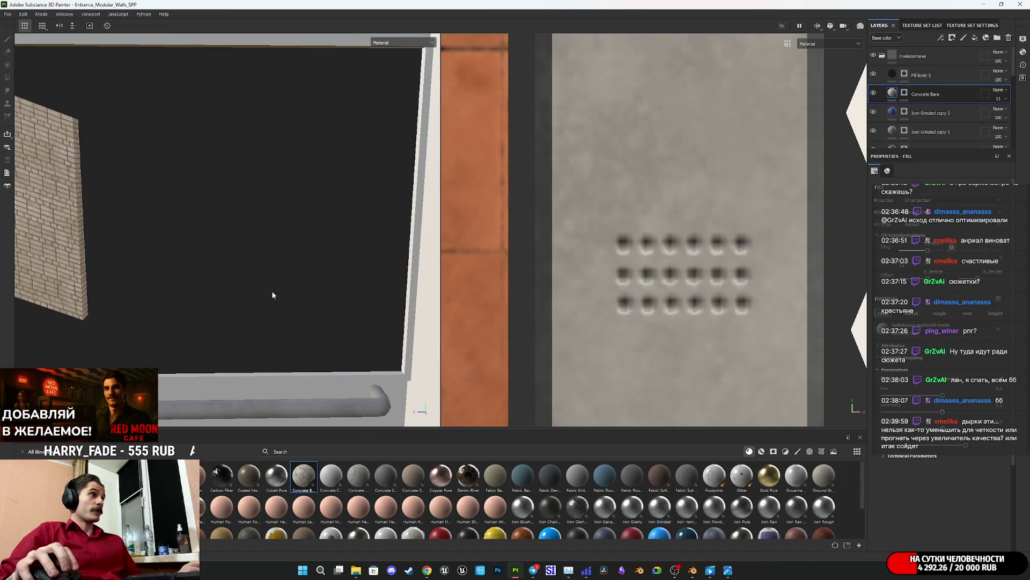
pyautogui.moveTo(229, 367)
pyautogui.keyDown('alt'); pyautogui.mouseDown()
pyautogui.moveTo(299, 384)
pyautogui.moveTo(304, 353)
pyautogui.moveTo(288, 353)
pyautogui.moveTo(386, 361)
pyautogui.moveTo(333, 262)
pyautogui.mouseUp(); pyautogui.keyUp('alt')
pyautogui.keyDown('alt'); pyautogui.moveTo(334, 262); pyautogui.dragTo(345, 233, button='middle'); pyautogui.keyUp('alt')
pyautogui.moveTo(345, 234)
pyautogui.keyDown('alt'); pyautogui.mouseDown()
pyautogui.moveTo(384, 223)
pyautogui.moveTo(381, 203)
pyautogui.mouseUp(); pyautogui.keyUp('alt')
pyautogui.keyDown('alt'); pyautogui.moveTo(381, 203); pyautogui.dragTo(304, 219, button='middle'); pyautogui.keyUp('alt')
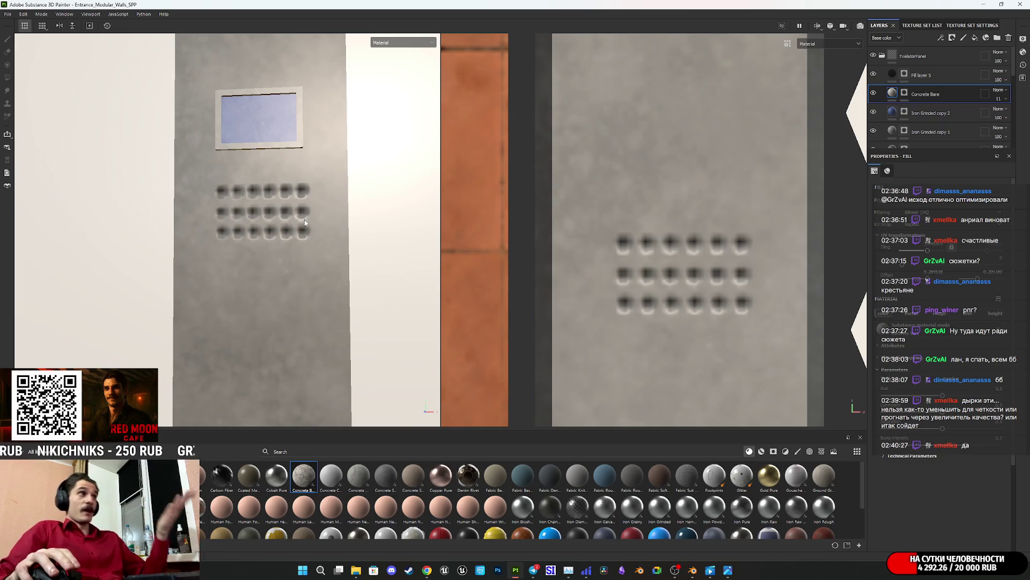
pyautogui.keyDown('alt'); pyautogui.moveTo(304, 219); pyautogui.dragTo(307, 273, button='right'); pyautogui.keyUp('alt')
pyautogui.moveTo(307, 272)
pyautogui.keyDown('alt'); pyautogui.mouseDown()
pyautogui.moveTo(349, 311)
pyautogui.moveTo(255, 247)
pyautogui.moveTo(236, 269)
pyautogui.mouseUp(); pyautogui.keyUp('alt')
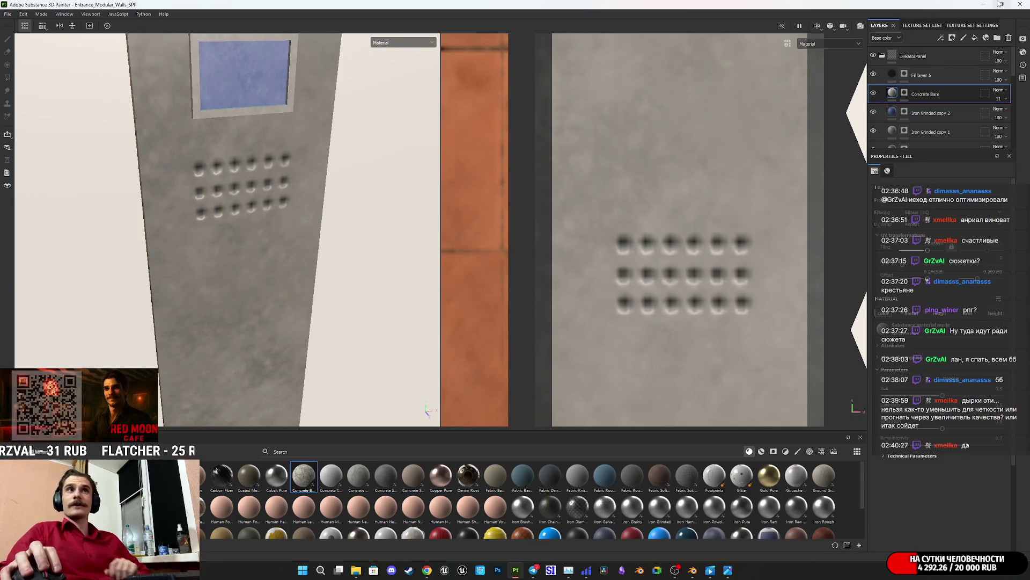
# Step: Expand the EvelatorPanel folder and drag Iron Grinded copy 1 above it
pyautogui.click(883, 57)
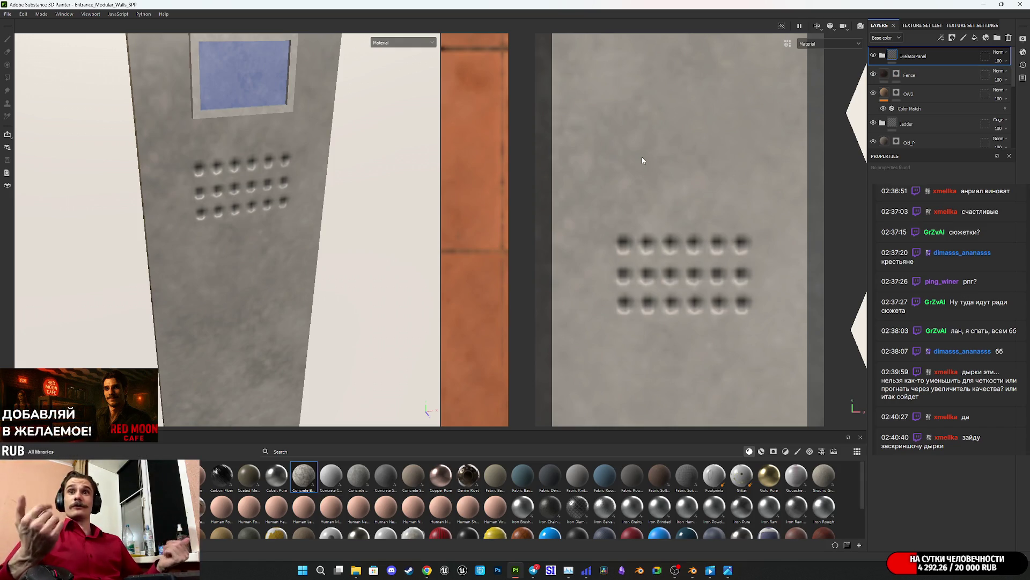
pyautogui.moveTo(300, 177)
pyautogui.keyDown('alt'); pyautogui.mouseDown()
pyautogui.moveTo(253, 200)
pyautogui.moveTo(279, 205)
pyautogui.moveTo(223, 69)
pyautogui.moveTo(245, 134)
pyautogui.moveTo(299, 101)
pyautogui.moveTo(317, 162)
pyautogui.moveTo(246, 188)
pyautogui.moveTo(530, 130)
pyautogui.mouseUp(); pyautogui.keyUp('alt')
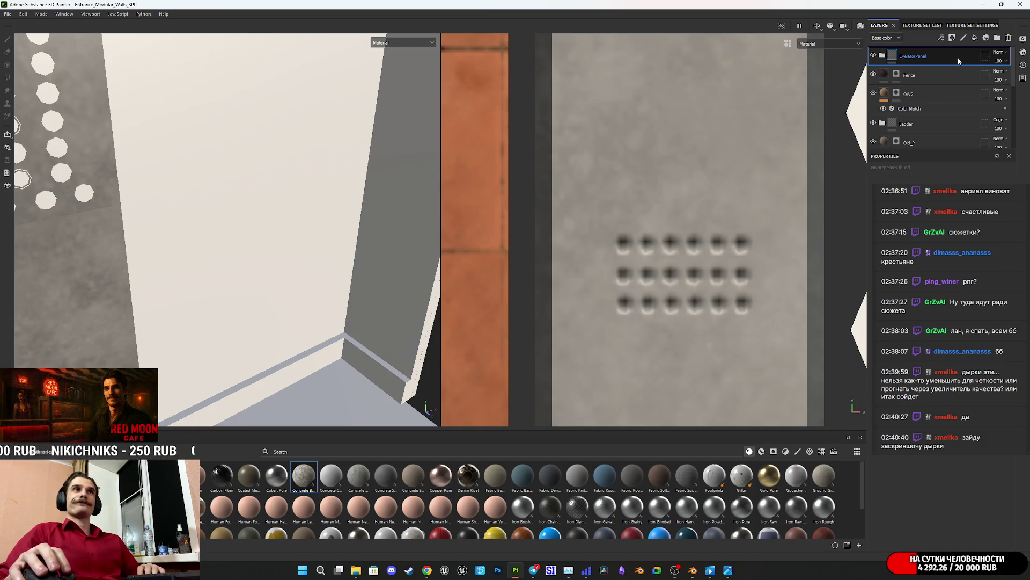
pyautogui.click(883, 56)
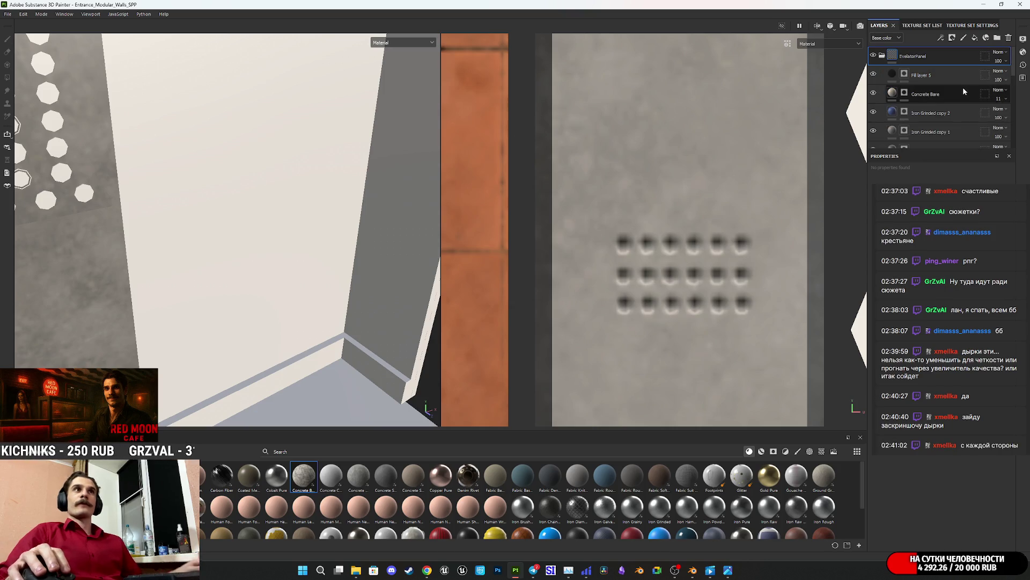
pyautogui.click(968, 135)
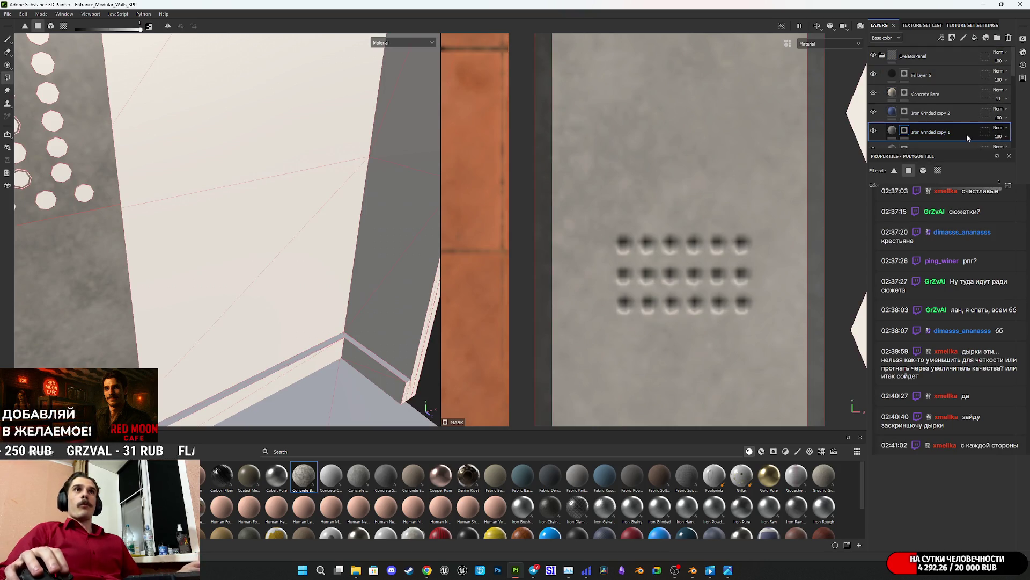
pyautogui.moveTo(967, 133)
pyautogui.mouseDown()
pyautogui.moveTo(950, 54)
pyautogui.moveTo(912, 50)
pyautogui.mouseUp()
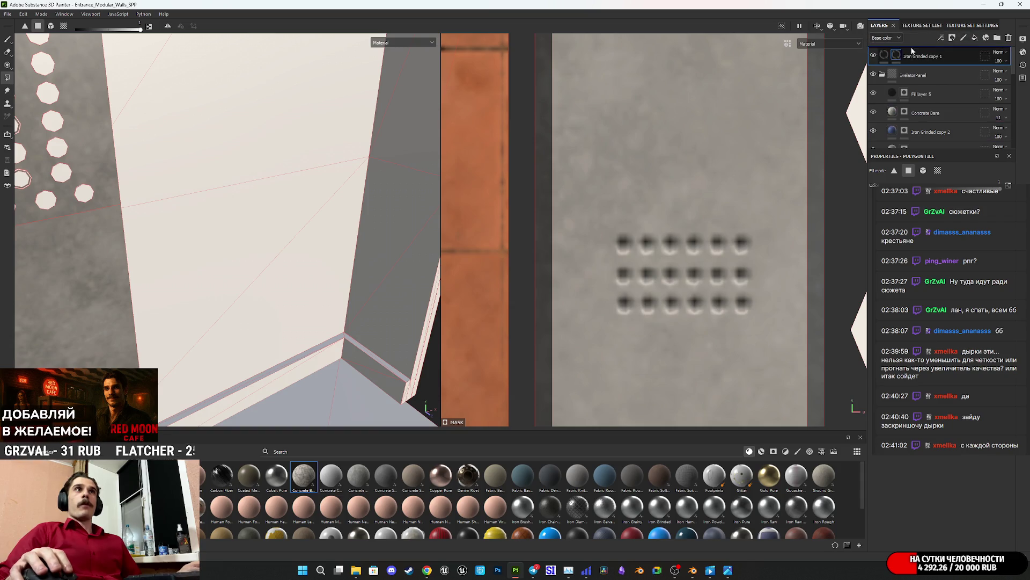
# Step: Clear Iron Grinded copy 1's mask and zoom out to see the whole elevator room
pyautogui.rightClick(897, 54)
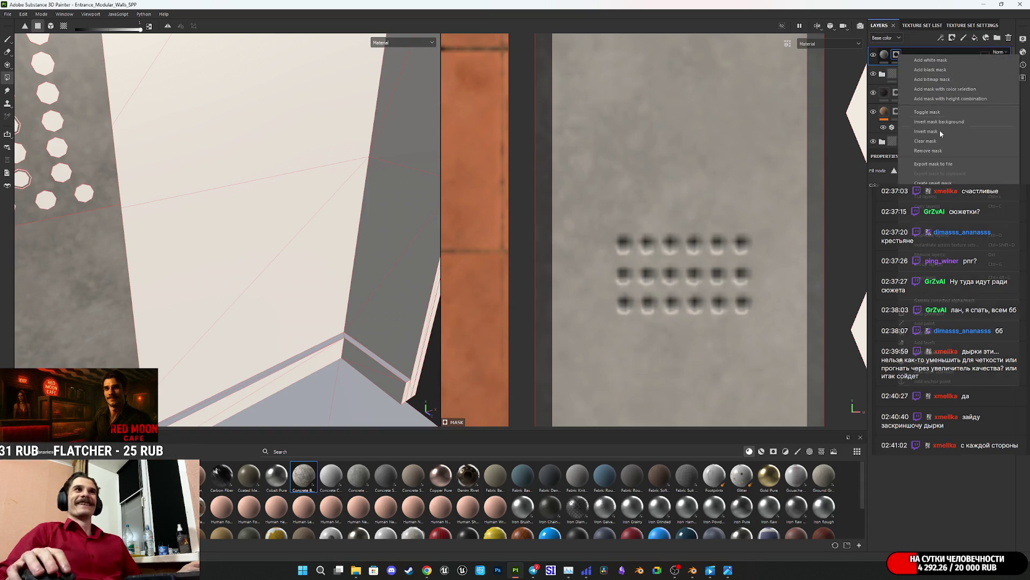
pyautogui.click(944, 139)
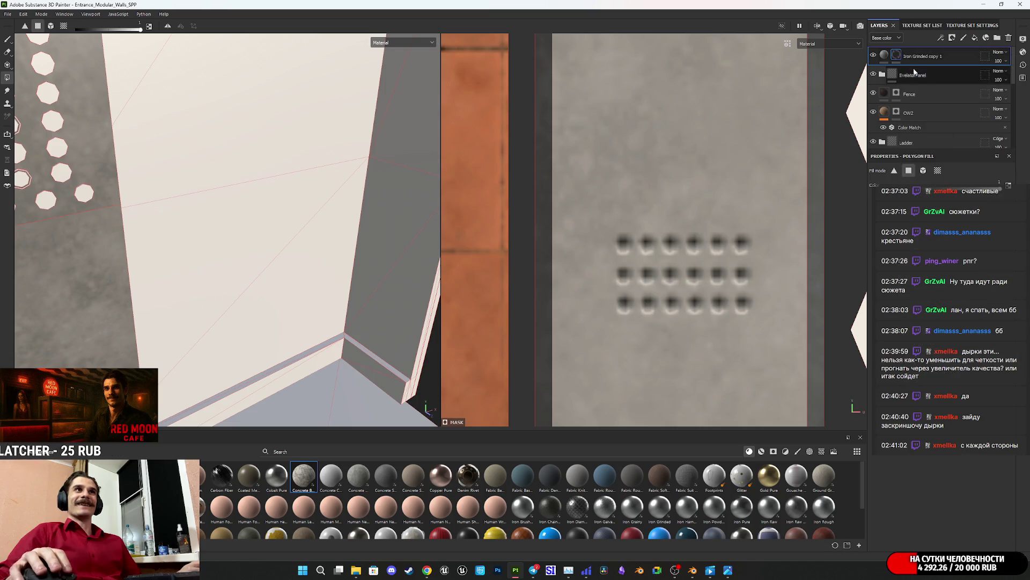
pyautogui.scroll(-4, 301, 285)
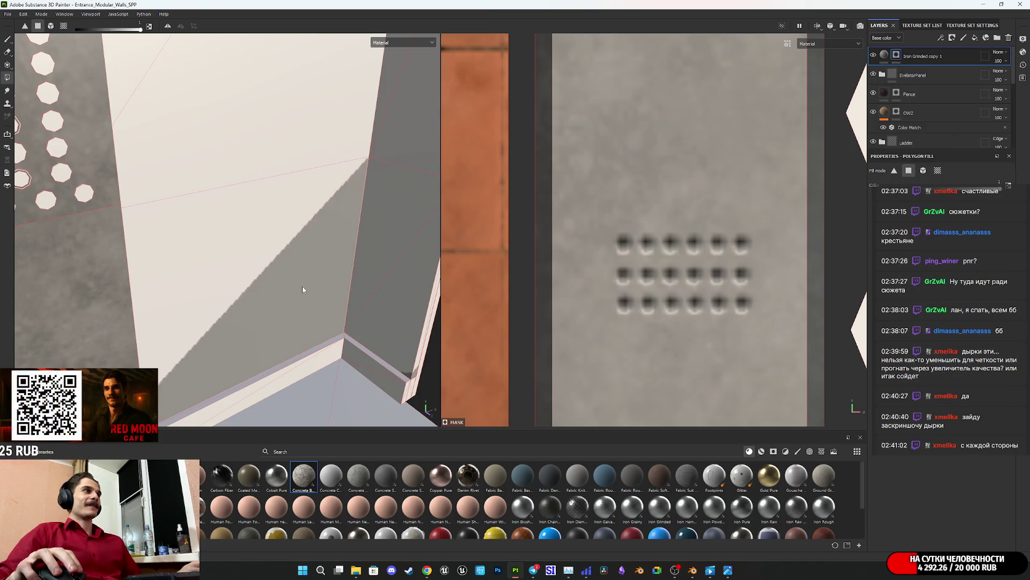
pyautogui.scroll(-3, 302, 286)
pyautogui.moveTo(302, 286)
pyautogui.keyDown('alt'); pyautogui.mouseDown()
pyautogui.moveTo(277, 288)
pyautogui.moveTo(323, 306)
pyautogui.mouseUp(); pyautogui.keyUp('alt')
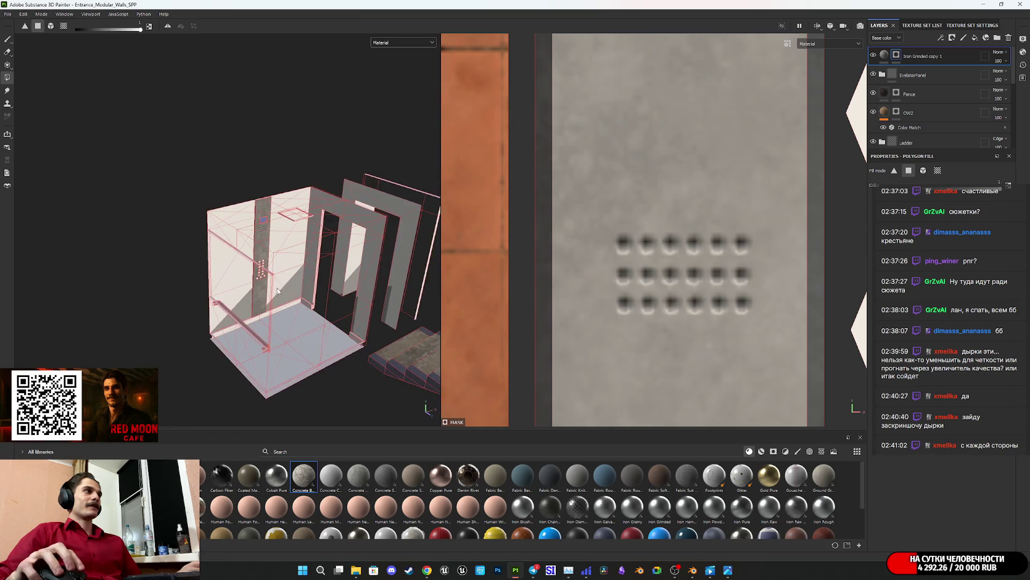
# Step: Frame the scene and box-select UV faces for Iron Grinded copy 1's polygon mask
pyautogui.press('f')
pyautogui.press('f')
pyautogui.scroll(4, 597, 251)
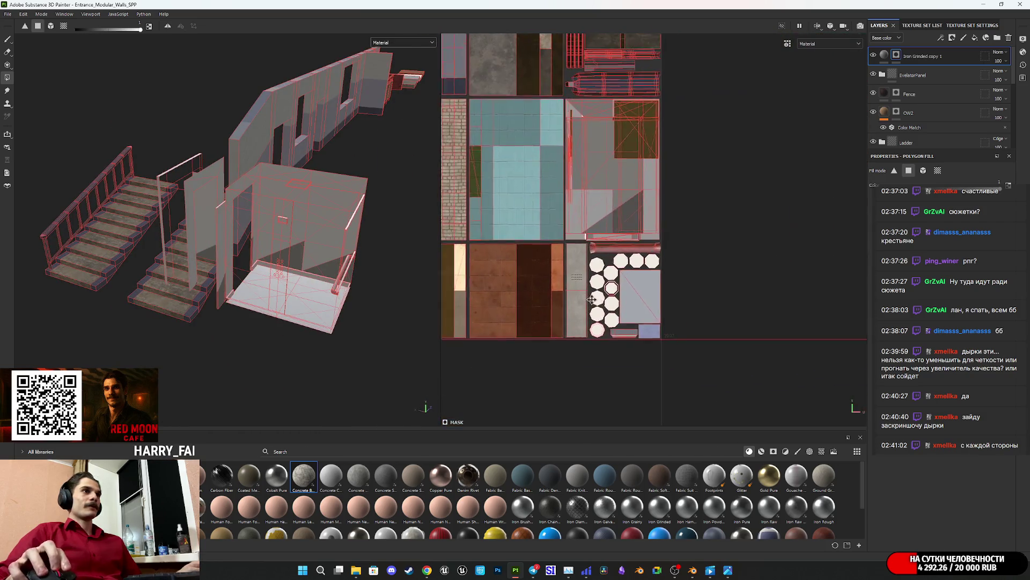
pyautogui.scroll(3, 596, 251)
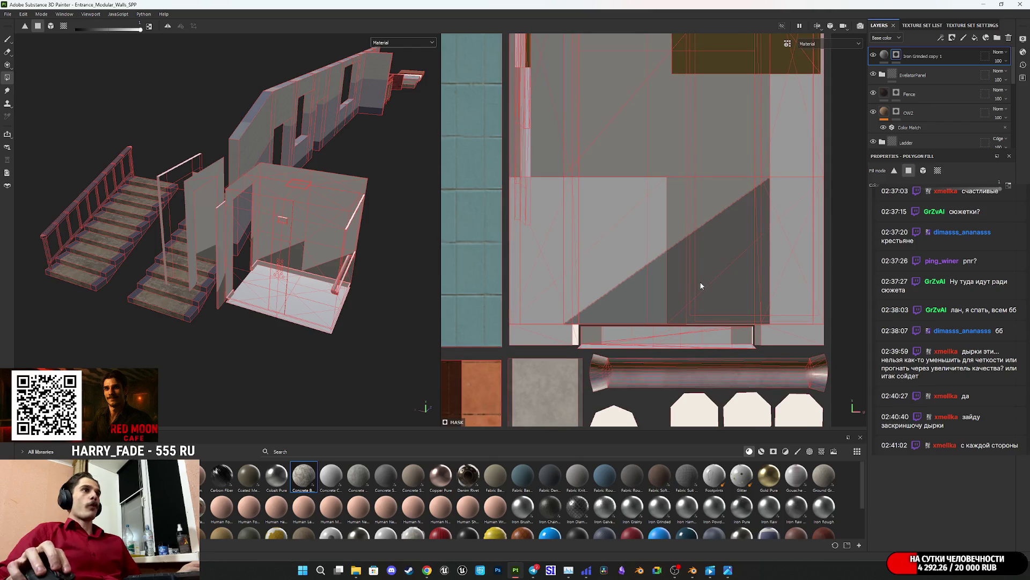
pyautogui.moveTo(698, 279); pyautogui.dragTo(653, 234)
pyautogui.moveTo(654, 238)
pyautogui.mouseDown(button='middle')
pyautogui.moveTo(676, 290)
pyautogui.moveTo(703, 304)
pyautogui.mouseUp(button='middle')
pyautogui.scroll(-2, 676, 290)
pyautogui.moveTo(707, 318); pyautogui.dragTo(579, 248)
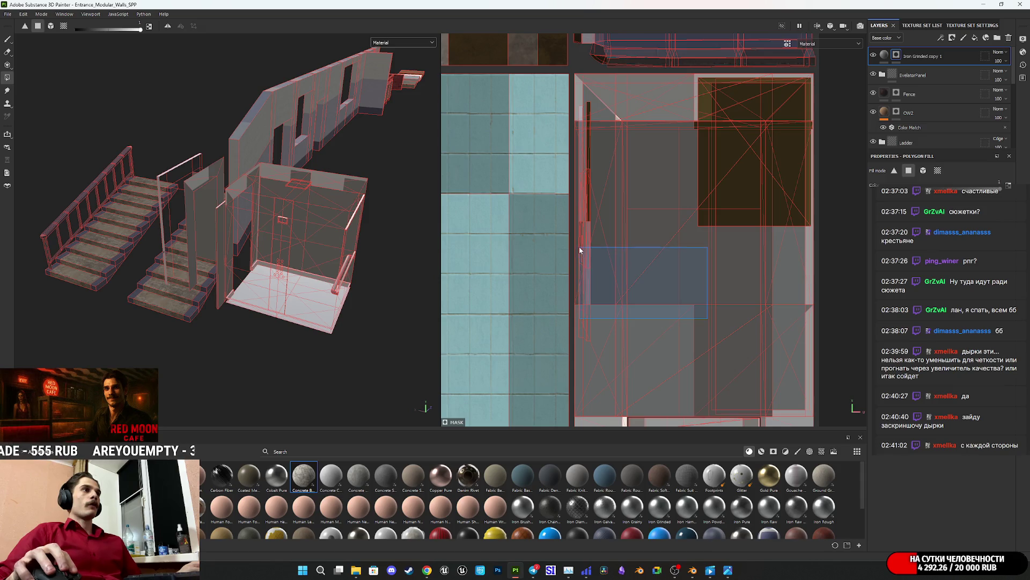
# Step: Fill a rectangular UV island into Iron Grinded copy 1's mask
pyautogui.scroll(-2, 584, 255)
pyautogui.scroll(3, 311, 278)
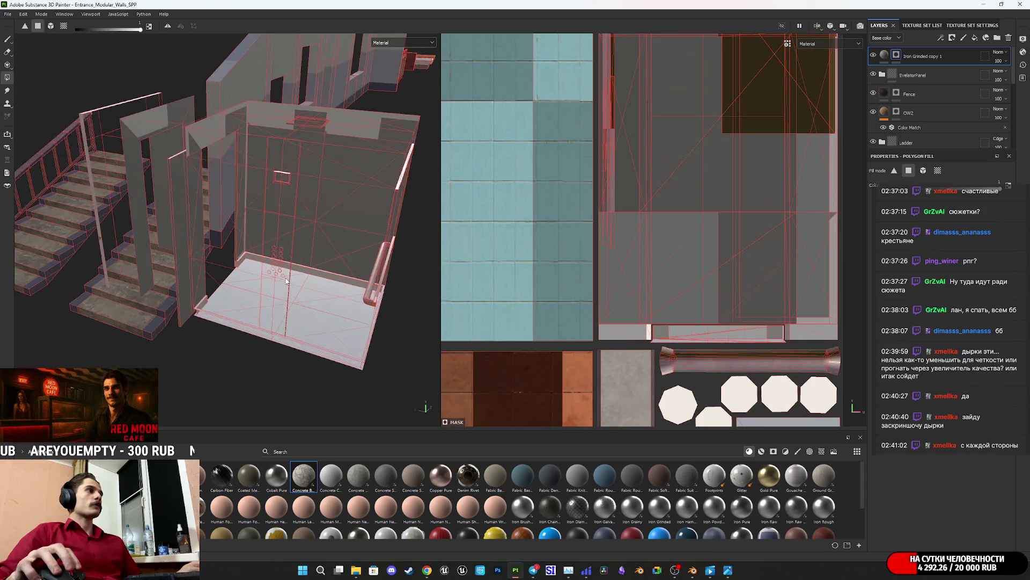
pyautogui.moveTo(311, 278)
pyautogui.keyDown('alt'); pyautogui.mouseDown()
pyautogui.moveTo(379, 252)
pyautogui.moveTo(273, 273)
pyautogui.moveTo(369, 295)
pyautogui.mouseUp(); pyautogui.keyUp('alt')
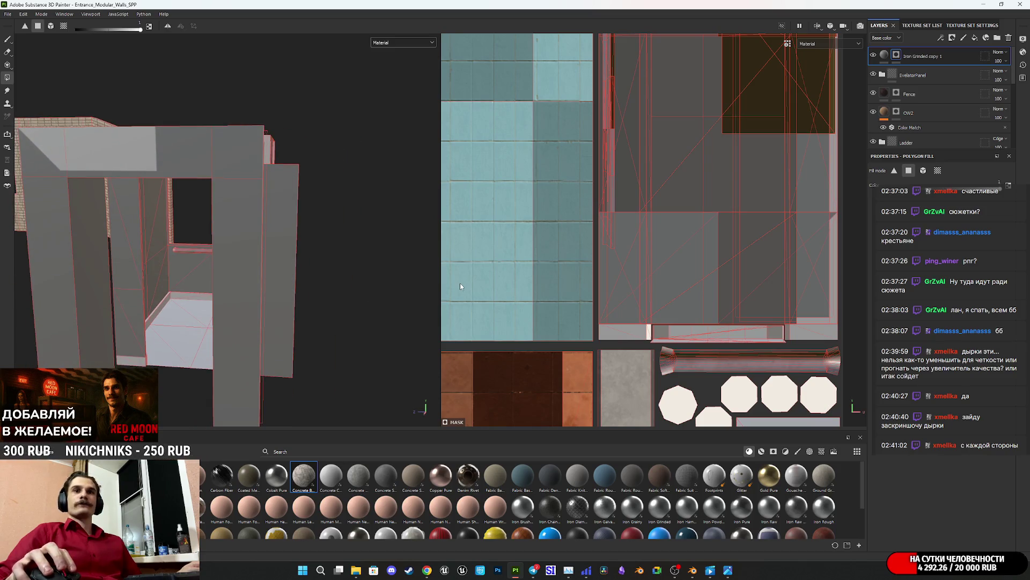
pyautogui.moveTo(675, 174)
pyautogui.mouseDown(button='middle')
pyautogui.moveTo(633, 220)
pyautogui.moveTo(596, 224)
pyautogui.mouseUp(button='middle')
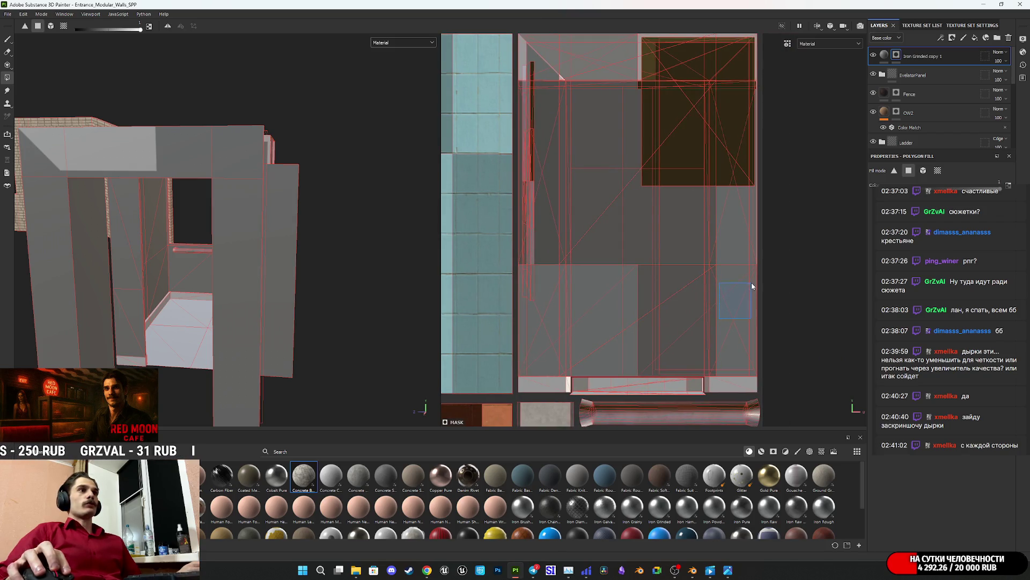
pyautogui.moveTo(717, 230); pyautogui.dragTo(696, 321, button='middle')
pyautogui.moveTo(735, 176); pyautogui.dragTo(738, 169)
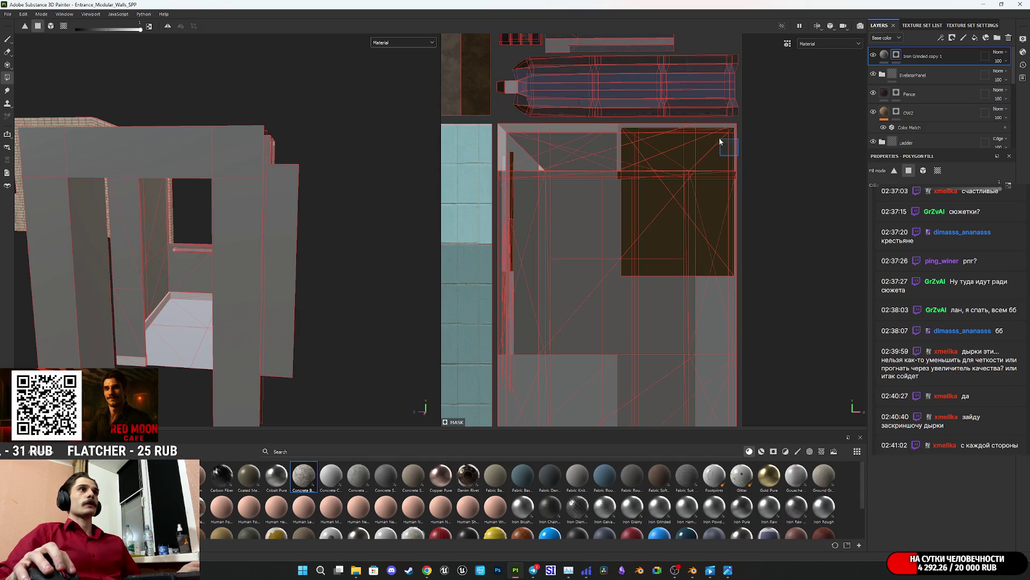
pyautogui.moveTo(645, 183); pyautogui.dragTo(608, 149)
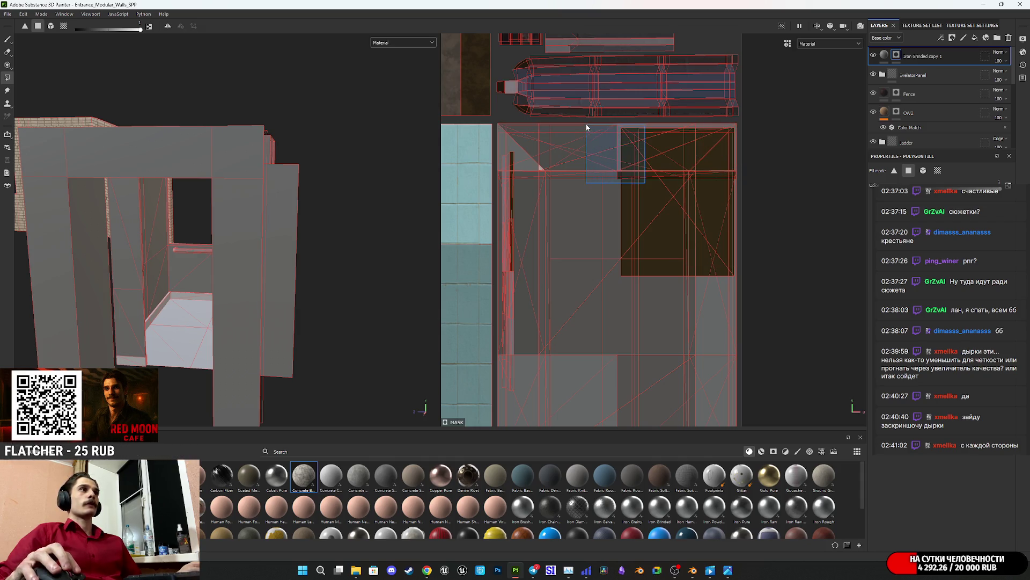
# Step: Return to Iron Grinded copy 1's fill settings and orbit toward the doorway
pyautogui.click(885, 55)
pyautogui.click(896, 54)
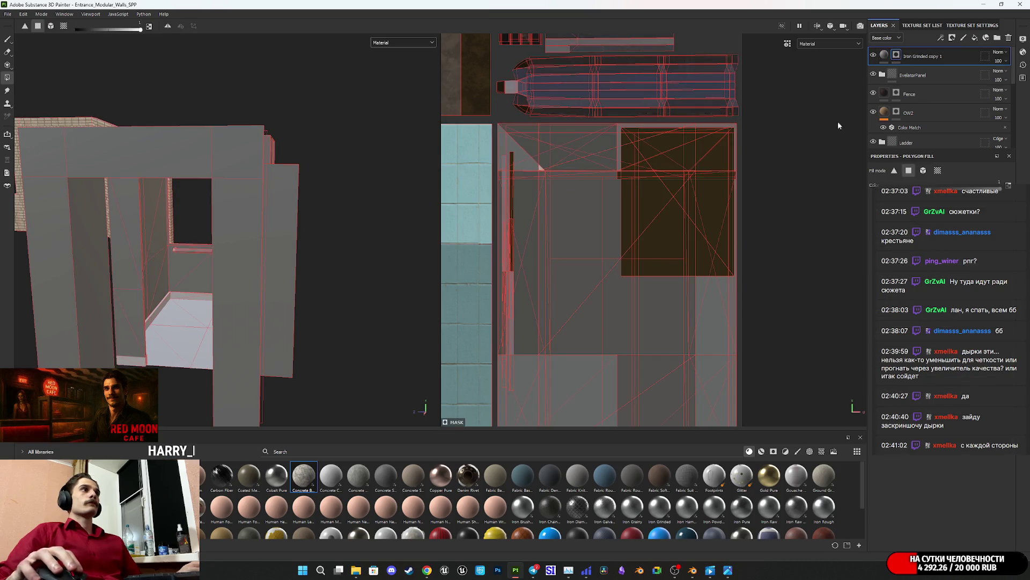
pyautogui.click(885, 55)
pyautogui.moveTo(225, 258)
pyautogui.keyDown('alt'); pyautogui.mouseDown()
pyautogui.moveTo(280, 260)
pyautogui.moveTo(352, 232)
pyautogui.moveTo(290, 276)
pyautogui.moveTo(295, 260)
pyautogui.mouseUp(); pyautogui.keyUp('alt')
pyautogui.keyDown('alt'); pyautogui.moveTo(294, 260); pyautogui.dragTo(261, 288, button='middle'); pyautogui.keyUp('alt')
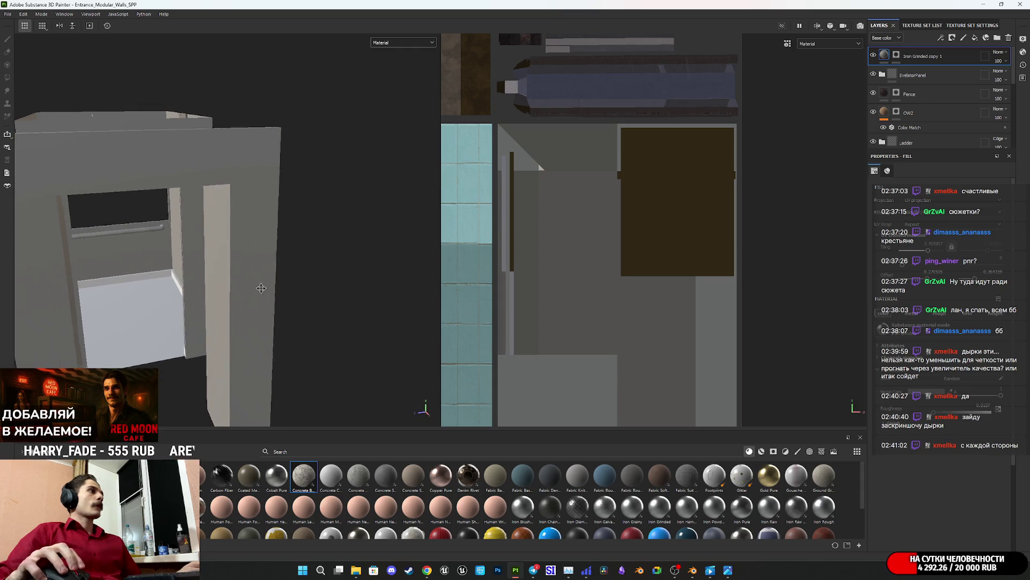
# Step: Add Fill layer 6 at the top of the stack, above Iron Grinded copy 1
pyautogui.scroll(-5, 260, 288)
pyautogui.moveTo(253, 300)
pyautogui.keyDown('alt'); pyautogui.mouseDown()
pyautogui.moveTo(227, 328)
pyautogui.moveTo(268, 339)
pyautogui.moveTo(263, 371)
pyautogui.mouseUp(); pyautogui.keyUp('alt')
pyautogui.scroll(2, 267, 340)
pyautogui.scroll(6, 252, 352)
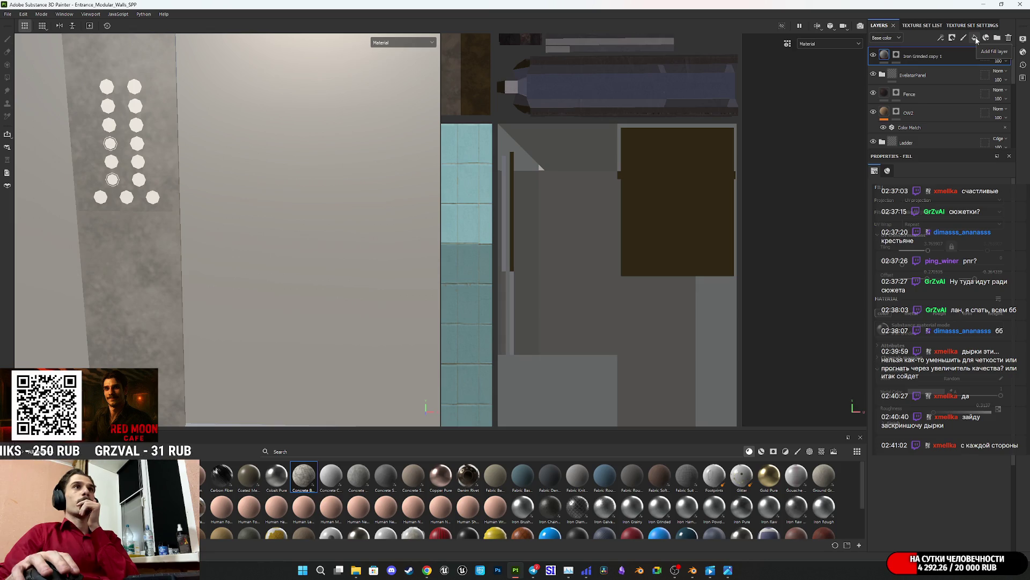
pyautogui.click(975, 41)
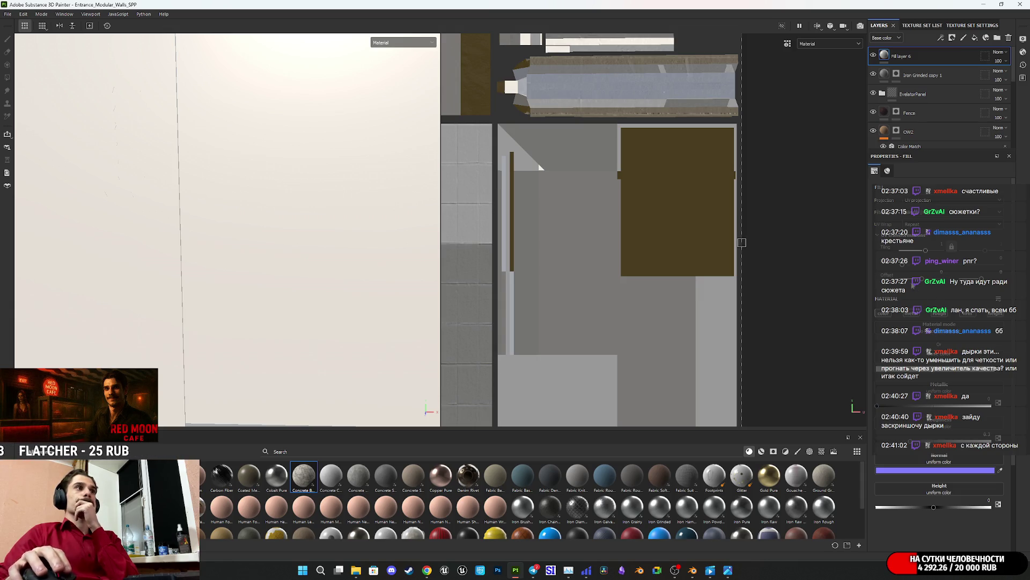
# Step: Turn off Fill layer 6's colour channels and use Cloth Fold as its height
pyautogui.click(888, 315)
pyautogui.click(920, 317)
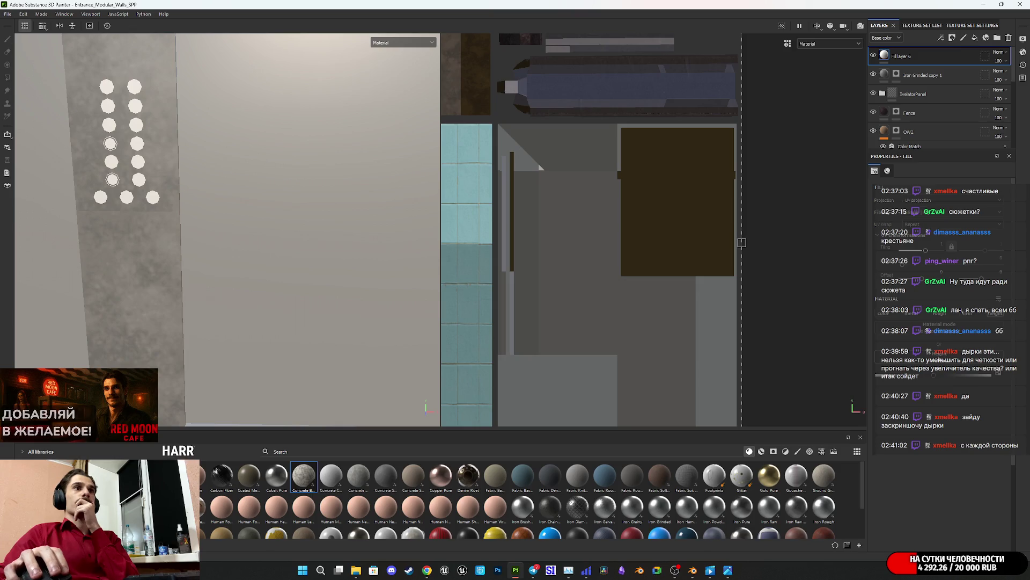
pyautogui.scroll(-3, 982, 421)
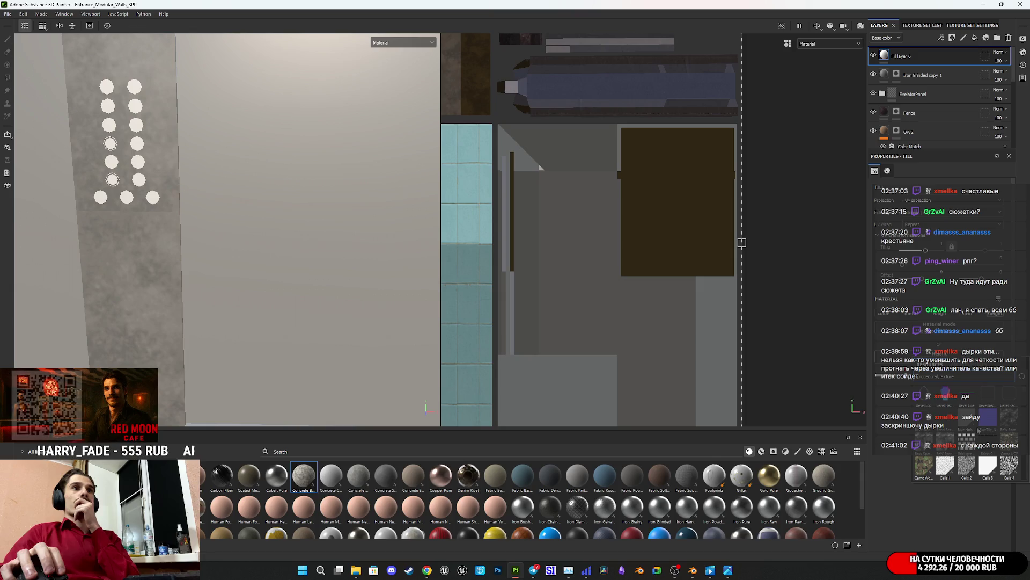
pyautogui.scroll(-2, 981, 430)
pyautogui.moveTo(981, 462)
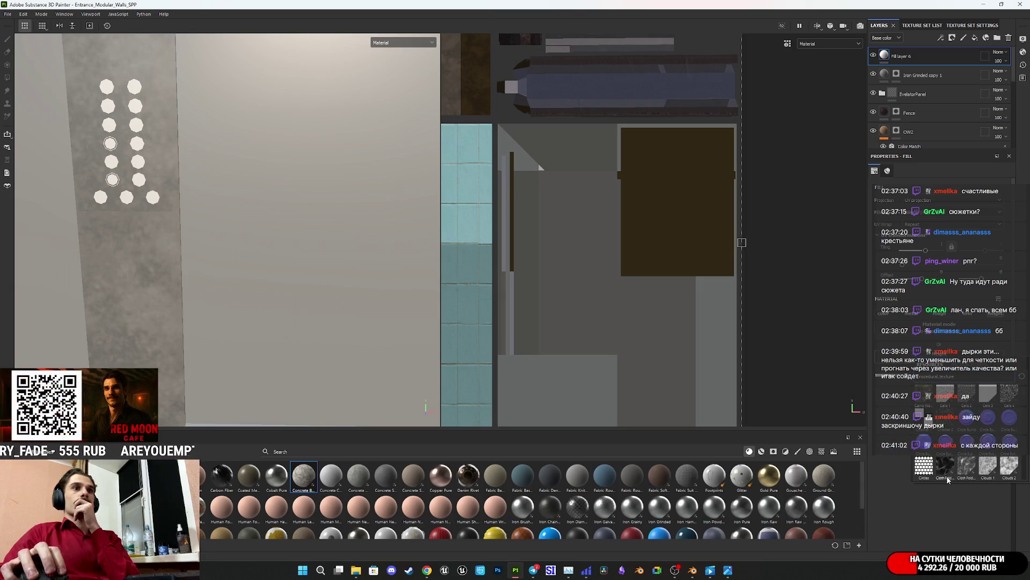
pyautogui.click(949, 471)
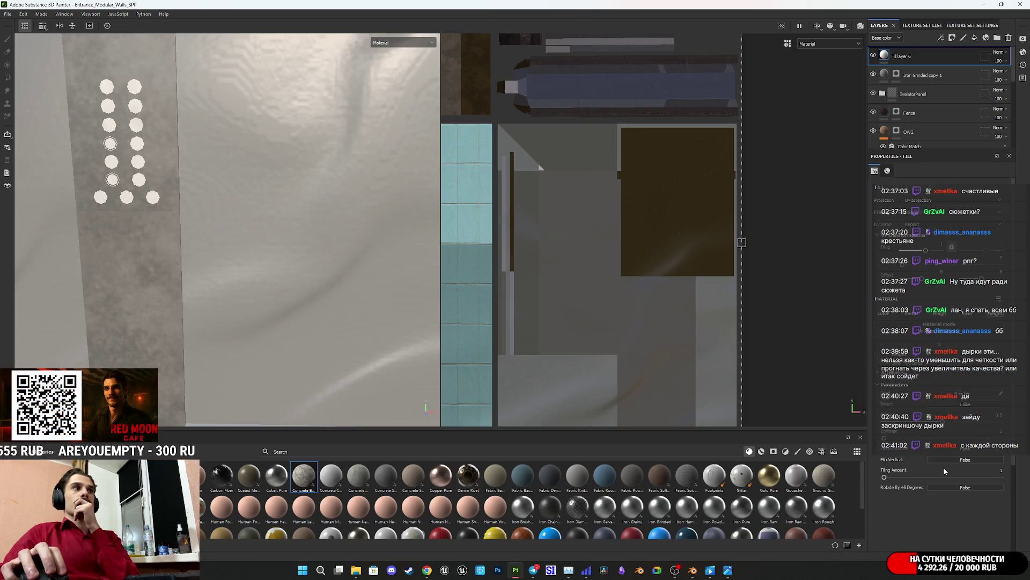
pyautogui.moveTo(377, 242)
pyautogui.keyDown('alt'); pyautogui.mouseDown()
pyautogui.moveTo(373, 193)
pyautogui.moveTo(356, 189)
pyautogui.mouseUp(); pyautogui.keyUp('alt')
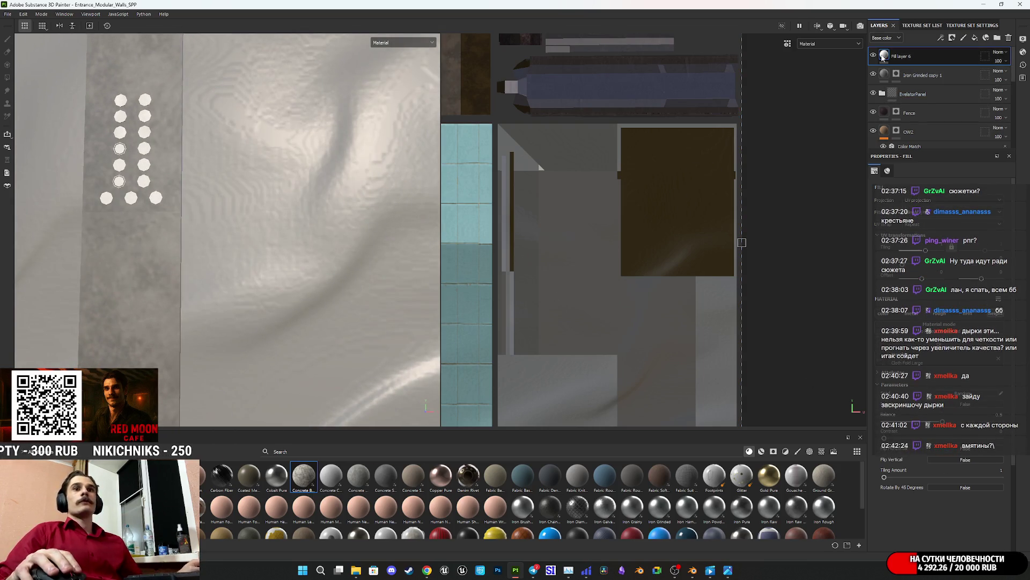
pyautogui.moveTo(883, 58)
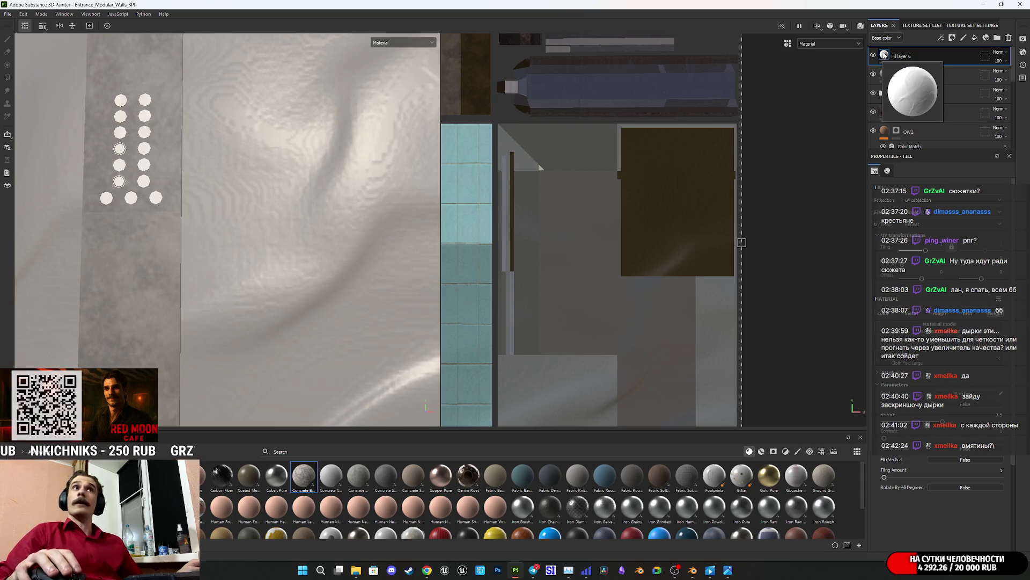
# Step: Shrink the Cloth Fold fill projection in the 2D UV view and nudge it slightly left
pyautogui.press('f')
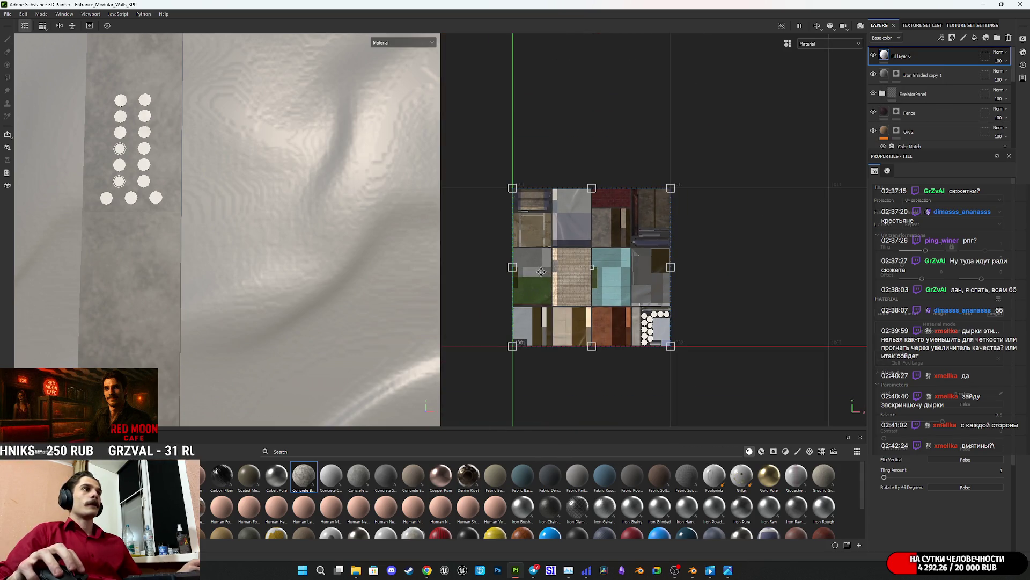
pyautogui.moveTo(512, 266)
pyautogui.keyDown('alt'); pyautogui.mouseDown()
pyautogui.moveTo(716, 294)
pyautogui.moveTo(789, 329)
pyautogui.moveTo(783, 285)
pyautogui.moveTo(779, 315)
pyautogui.mouseUp(); pyautogui.keyUp('alt')
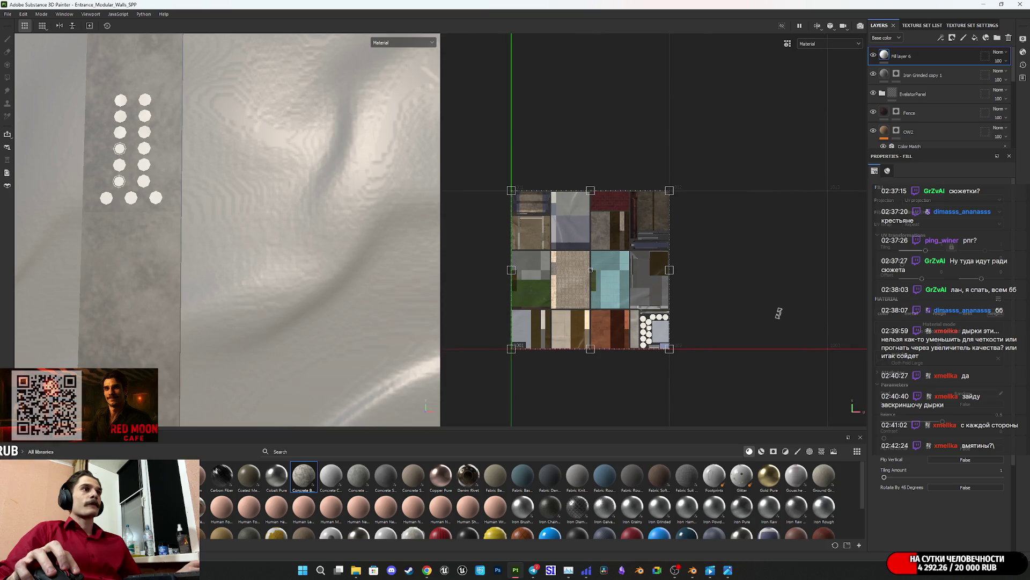
pyautogui.scroll(3, 746, 313)
pyautogui.moveTo(584, 305); pyautogui.dragTo(735, 303, button='middle')
pyautogui.moveTo(499, 235)
pyautogui.mouseDown()
pyautogui.moveTo(710, 262)
pyautogui.moveTo(735, 281)
pyautogui.mouseUp()
pyautogui.scroll(2, 711, 262)
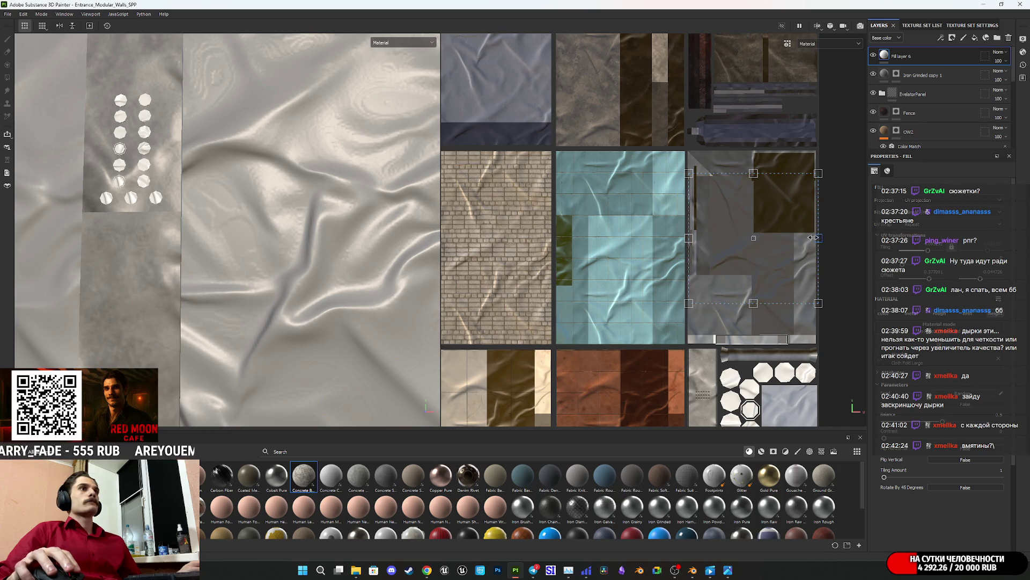
pyautogui.moveTo(786, 246); pyautogui.dragTo(784, 247)
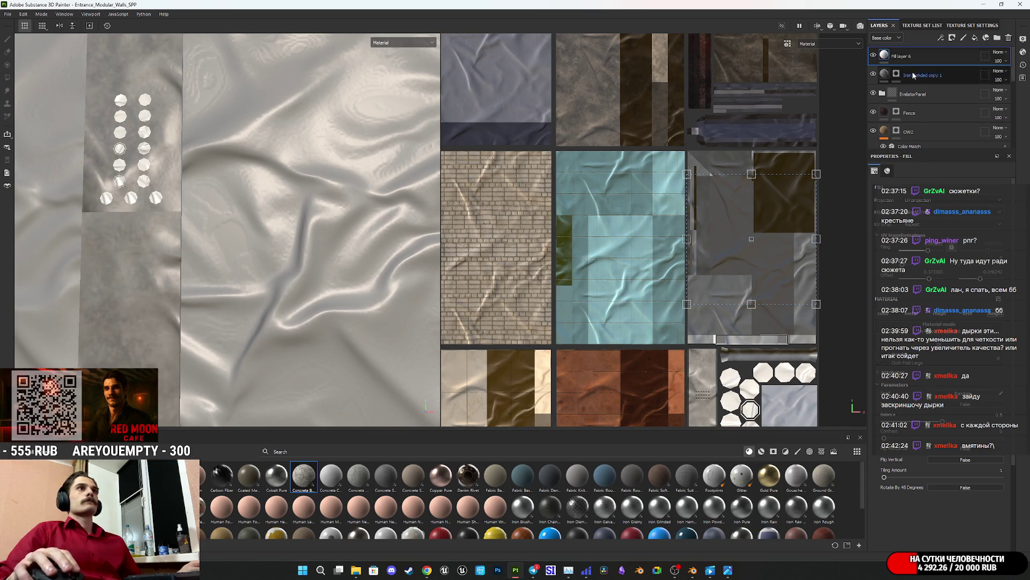
# Step: Add a Blur filter to Fill layer 6 with intensity of about 3.5
pyautogui.rightClick(887, 58)
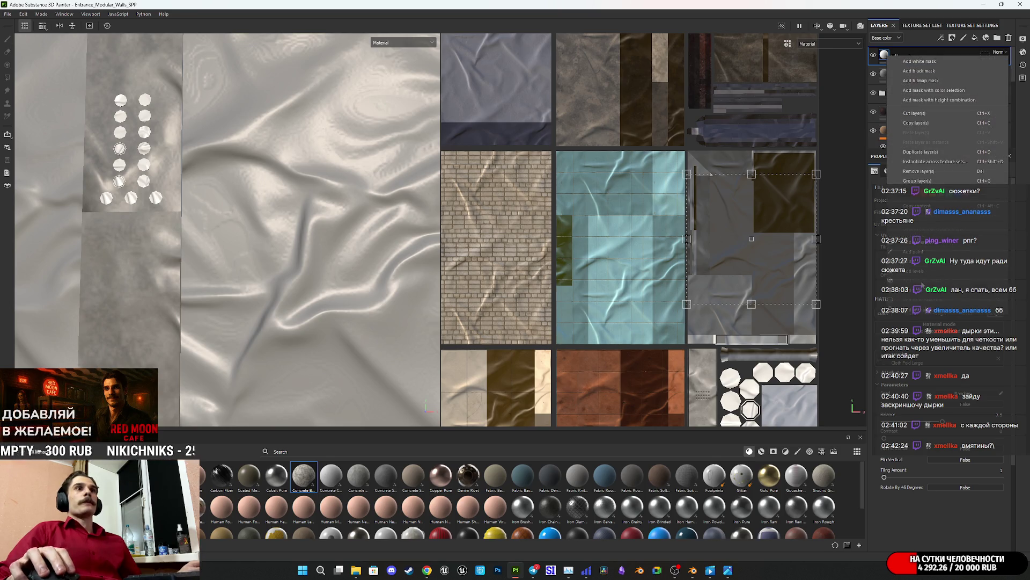
pyautogui.click(918, 279)
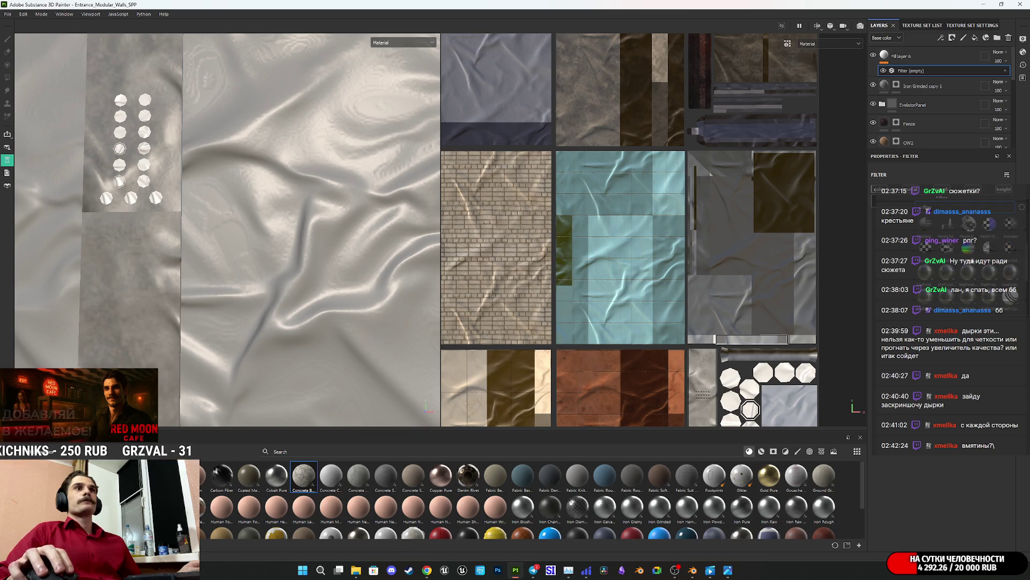
pyautogui.scroll(3, 974, 256)
pyautogui.click(990, 227)
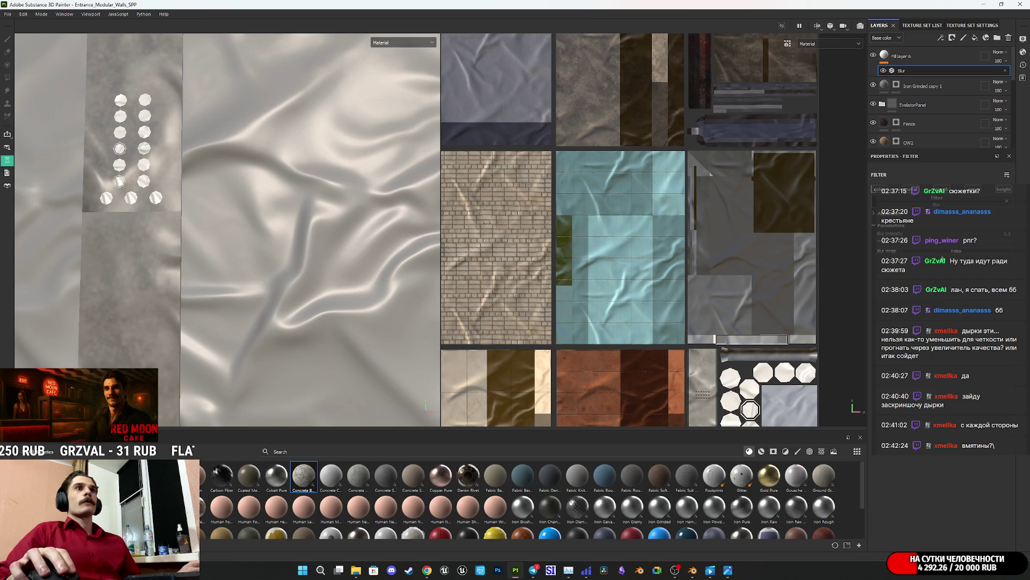
pyautogui.moveTo(888, 245); pyautogui.dragTo(911, 243)
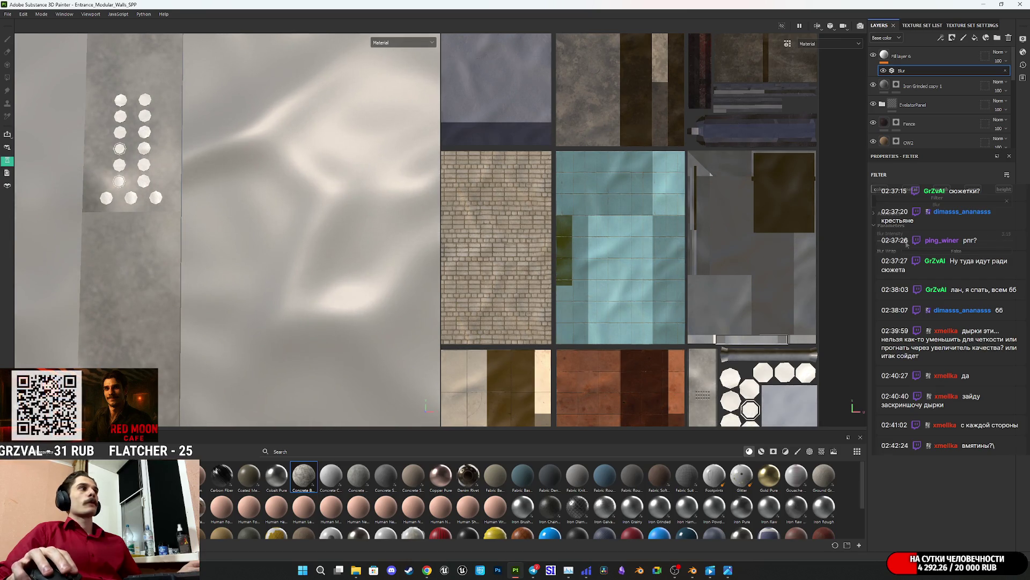
pyautogui.click(895, 56)
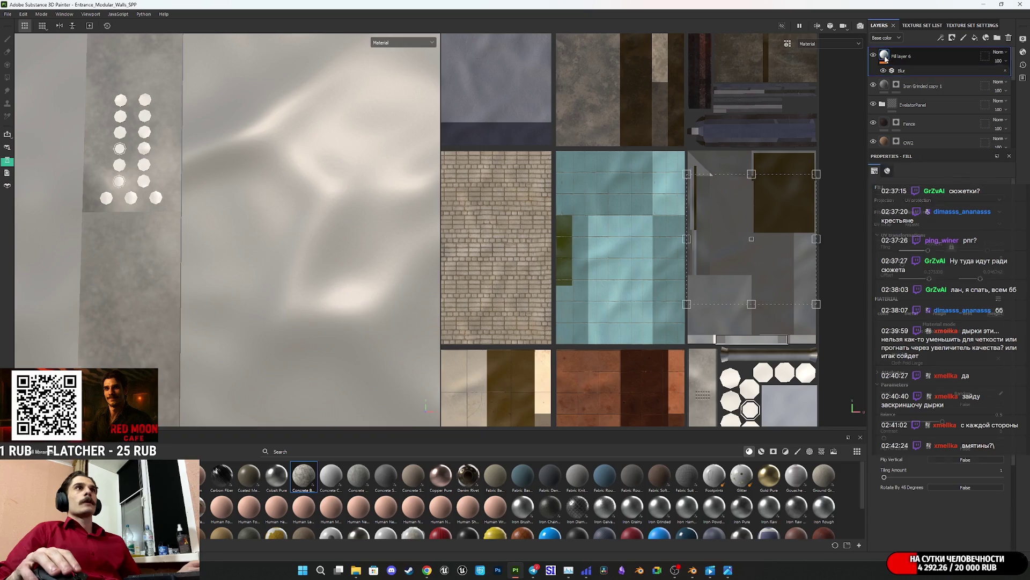
# Step: Stack a Height Adjust filter above the Blur on Fill layer 6 and inspect the button-hole wall
pyautogui.rightClick(896, 56)
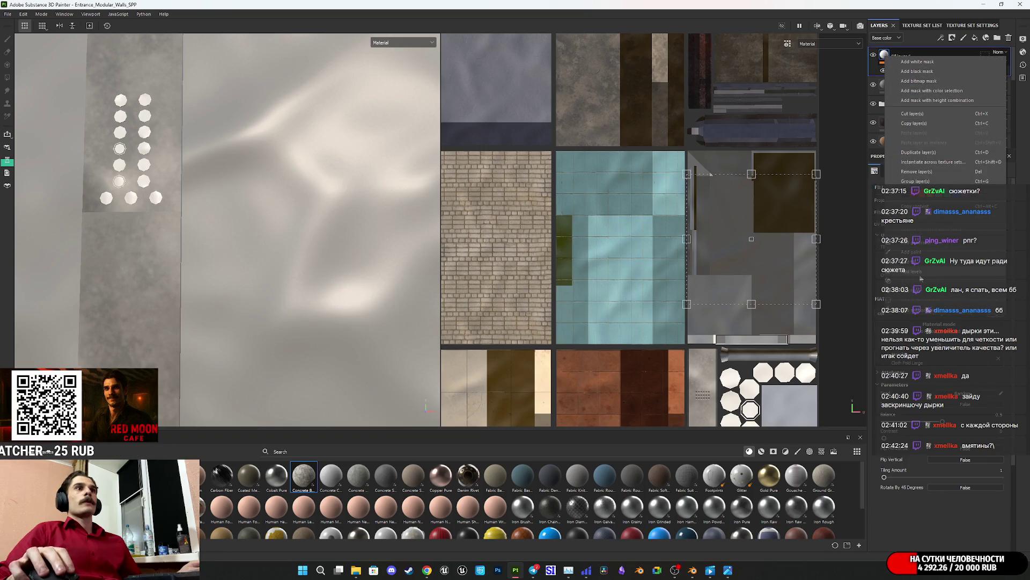
pyautogui.click(914, 294)
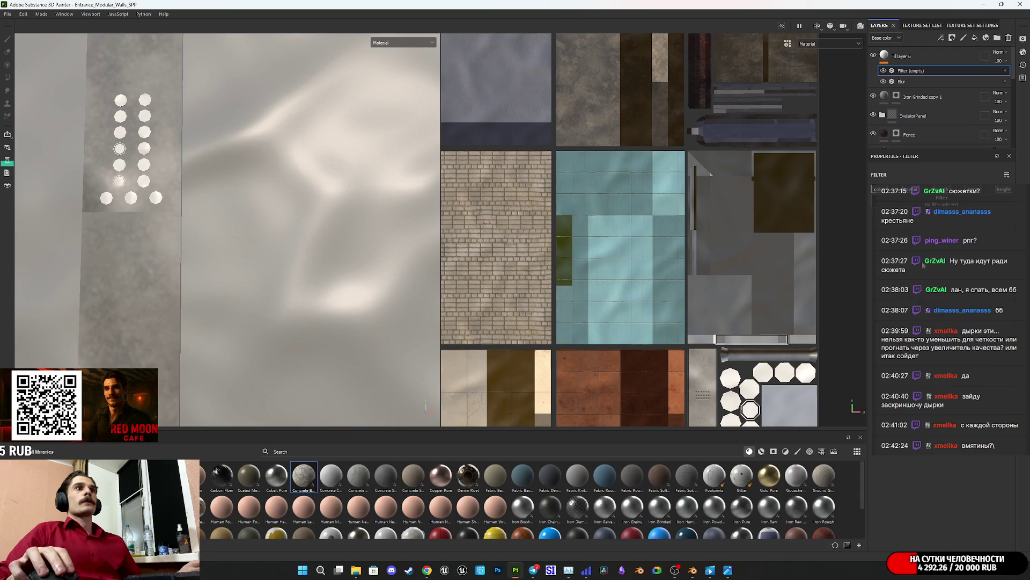
pyautogui.click(932, 205)
pyautogui.click(946, 294)
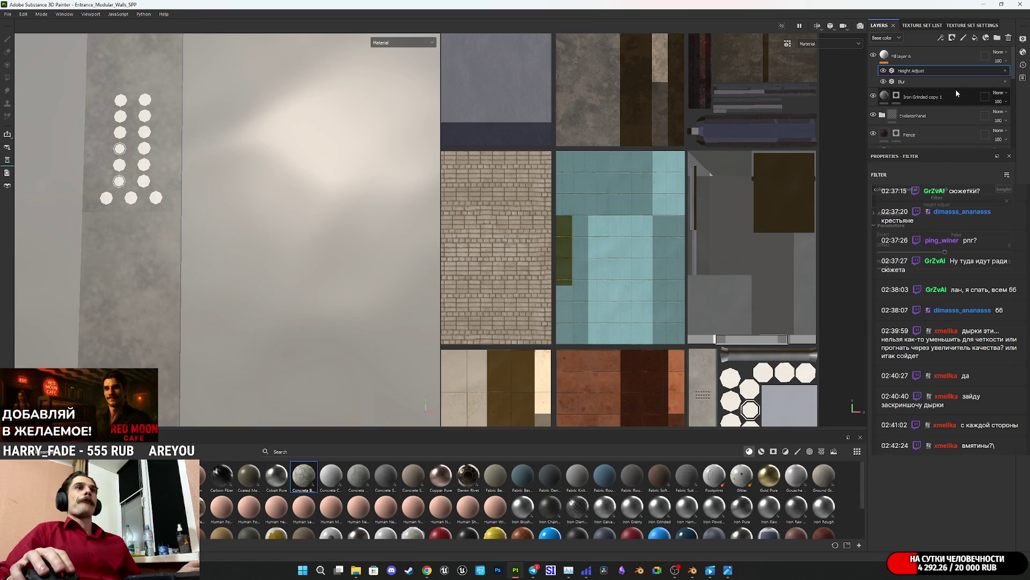
pyautogui.moveTo(298, 198)
pyautogui.keyDown('alt'); pyautogui.mouseDown()
pyautogui.moveTo(243, 223)
pyautogui.moveTo(244, 234)
pyautogui.moveTo(255, 221)
pyautogui.mouseUp(); pyautogui.keyUp('alt')
pyautogui.keyDown('alt'); pyautogui.moveTo(255, 221); pyautogui.dragTo(331, 271, button='middle'); pyautogui.keyUp('alt')
pyautogui.moveTo(331, 272)
pyautogui.keyDown('alt'); pyautogui.mouseDown()
pyautogui.moveTo(372, 265)
pyautogui.moveTo(257, 309)
pyautogui.moveTo(178, 263)
pyautogui.moveTo(331, 295)
pyautogui.moveTo(324, 285)
pyautogui.moveTo(336, 276)
pyautogui.moveTo(269, 283)
pyautogui.moveTo(340, 242)
pyautogui.moveTo(291, 274)
pyautogui.mouseUp(); pyautogui.keyUp('alt')
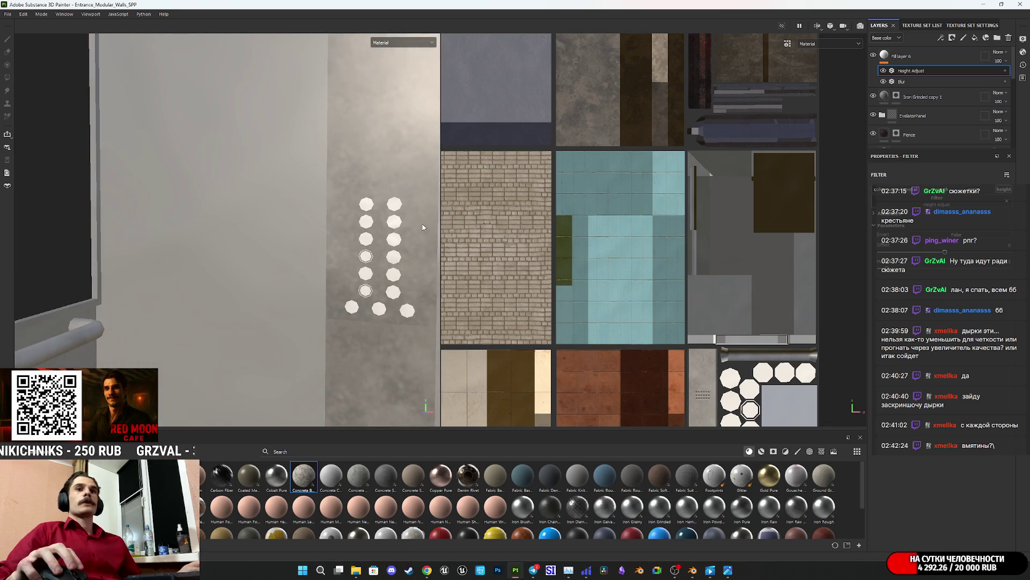
pyautogui.click(889, 58)
# Step: Lower the Blur filter's intensity on Fill layer 6 slightly
pyautogui.moveTo(889, 58)
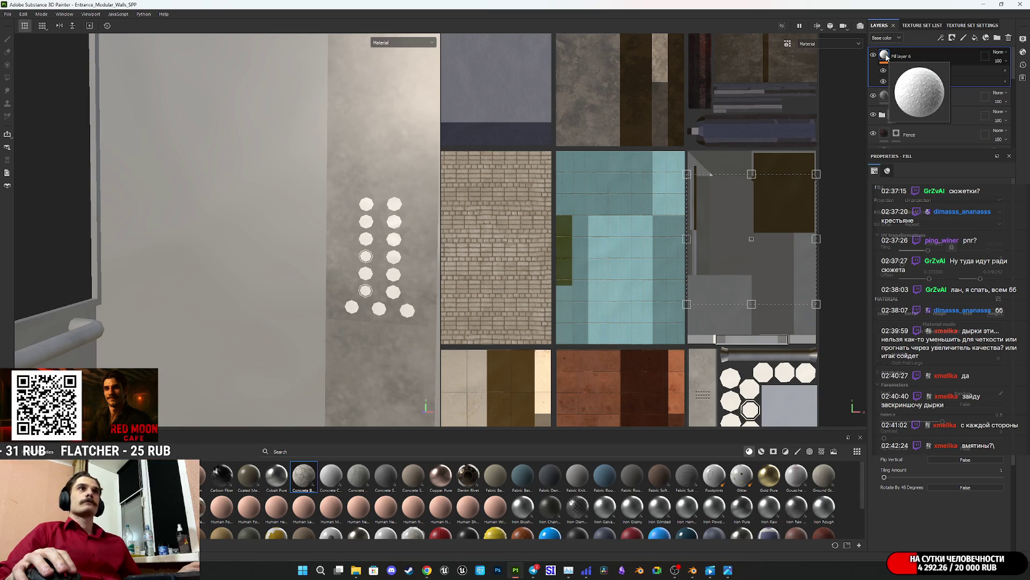
pyautogui.moveTo(269, 248)
pyautogui.keyDown('alt'); pyautogui.mouseDown()
pyautogui.moveTo(269, 263)
pyautogui.moveTo(338, 235)
pyautogui.moveTo(325, 258)
pyautogui.mouseUp(); pyautogui.keyUp('alt')
pyautogui.scroll(-10, 269, 263)
pyautogui.scroll(8, 325, 258)
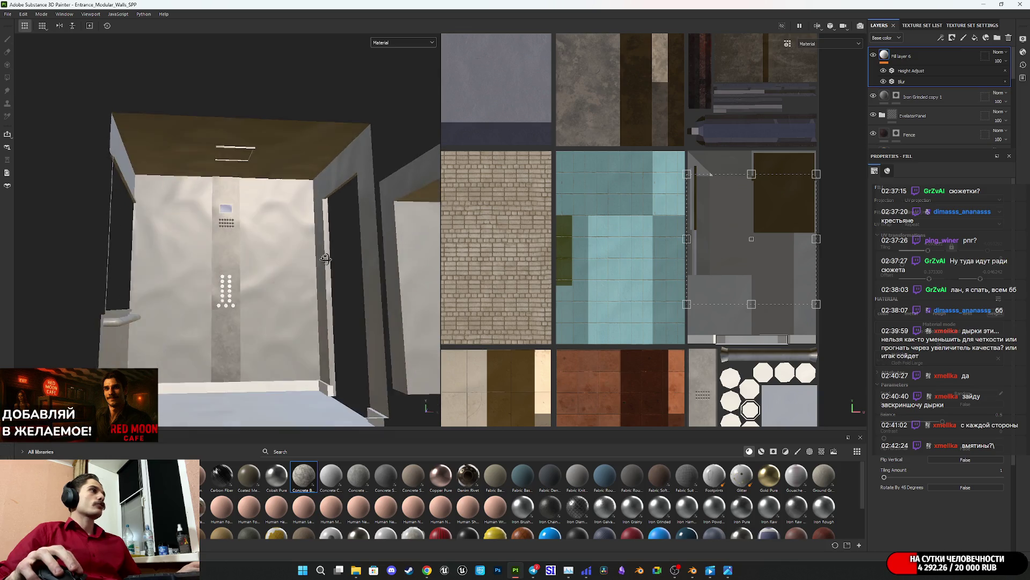
pyautogui.click(915, 79)
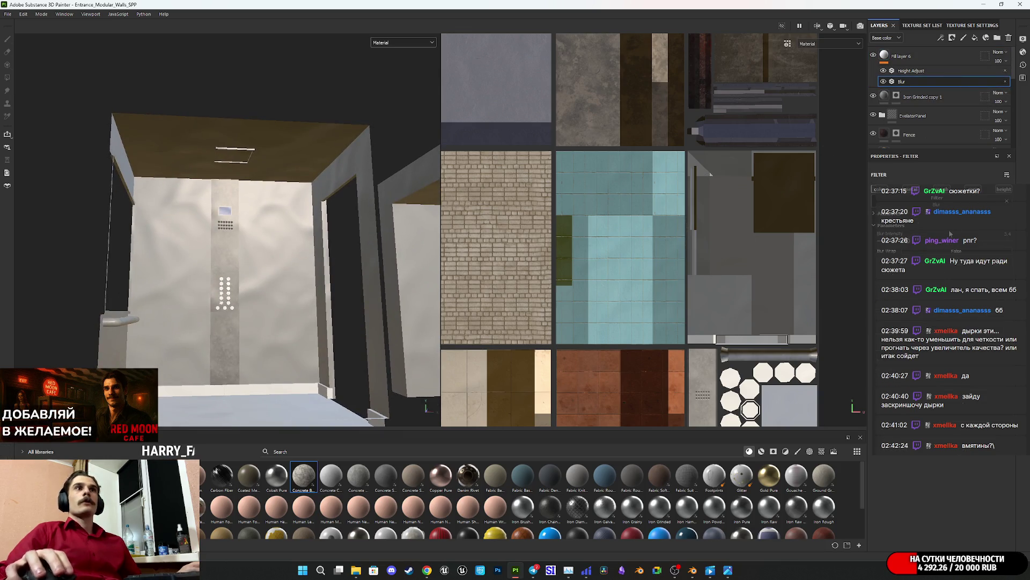
pyautogui.click(912, 243)
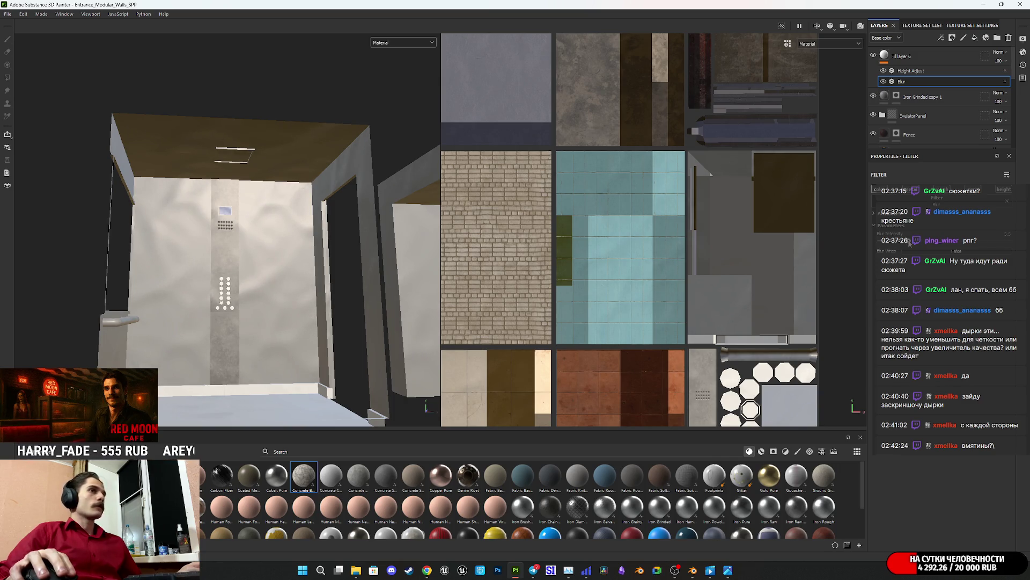
pyautogui.click(912, 56)
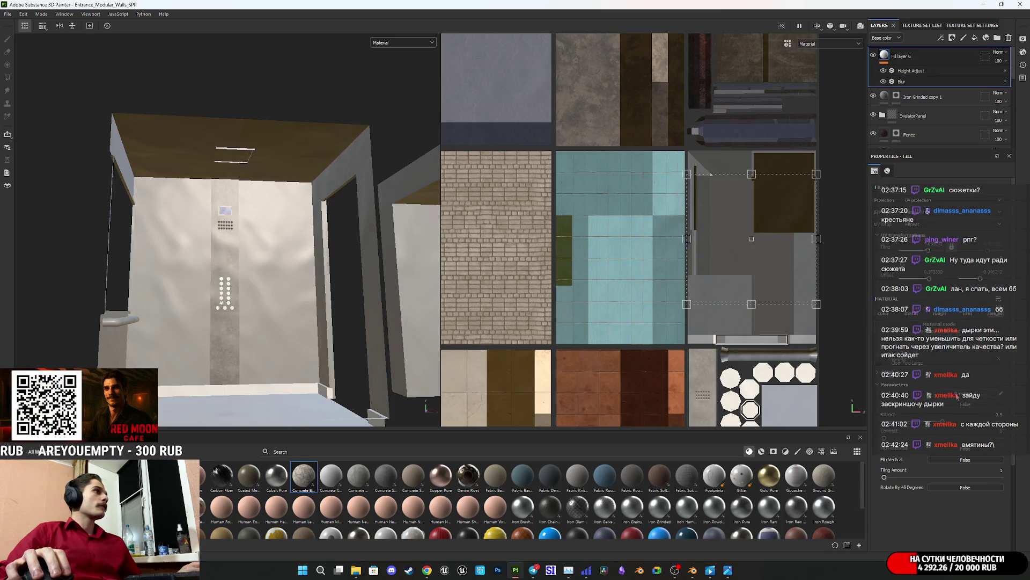
# Step: Reduce the Height Adjust amount so the fabric wall relief softens
pyautogui.scroll(-3, 257, 269)
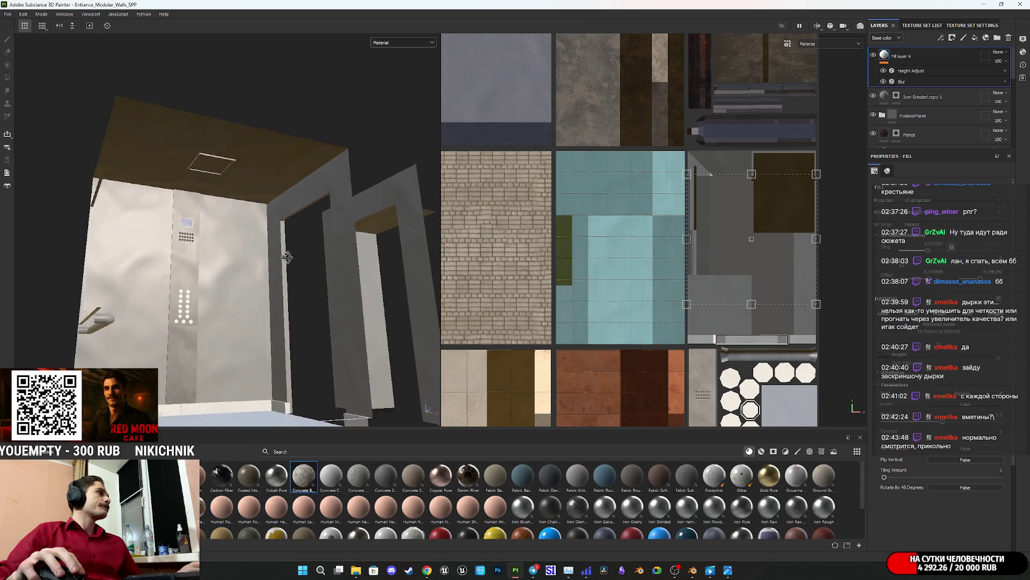
pyautogui.scroll(3, 256, 263)
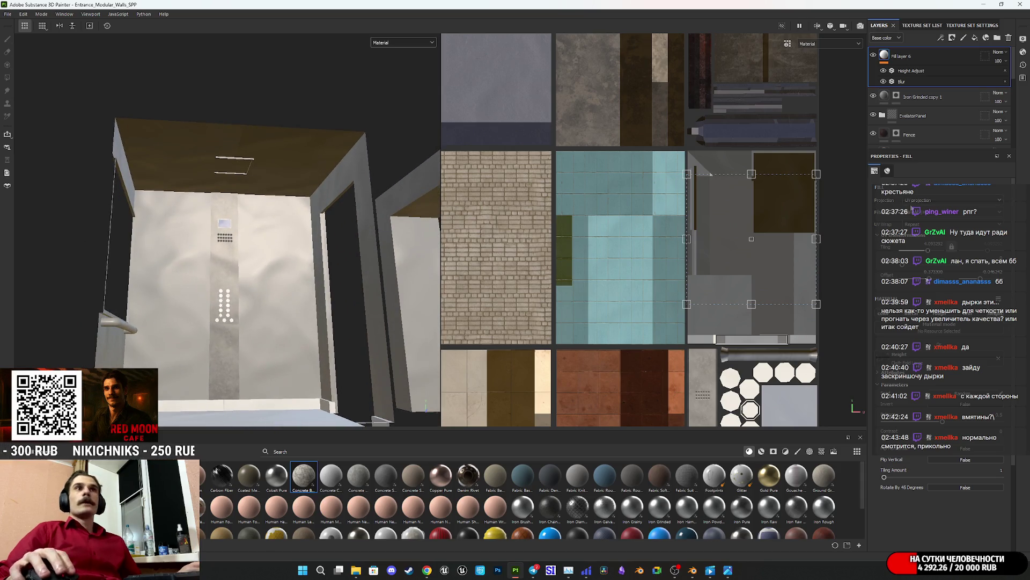
pyautogui.click(932, 68)
pyautogui.moveTo(891, 272); pyautogui.dragTo(875, 272)
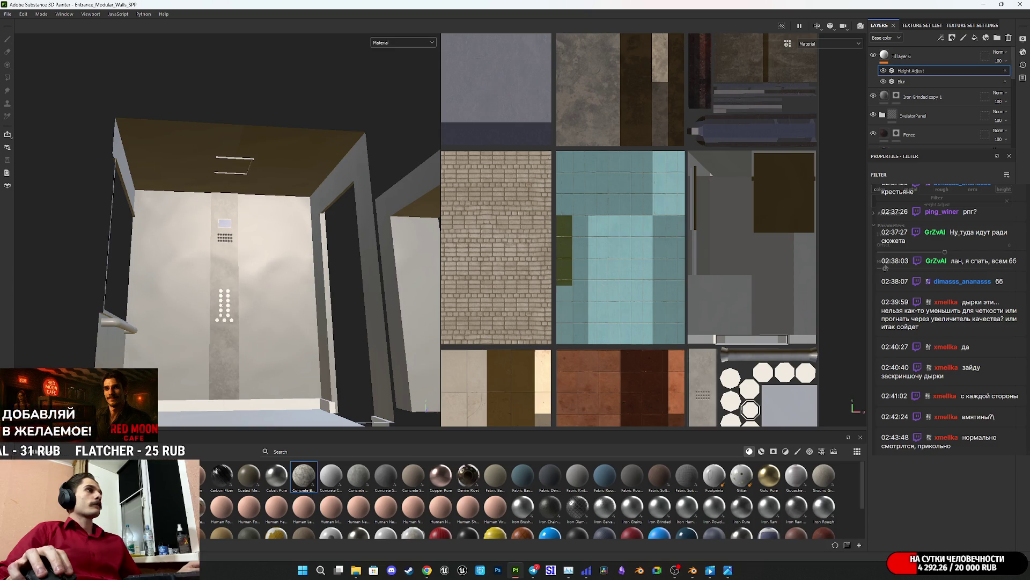
# Step: Orbit and zoom to inspect the cabin walls and a low close-up of the door frame
pyautogui.press('f')
pyautogui.scroll(5, 291, 288)
pyautogui.keyDown('alt'); pyautogui.moveTo(342, 268); pyautogui.dragTo(148, 320); pyautogui.keyUp('alt')
pyautogui.scroll(-5, 427, 282)
pyautogui.keyDown('alt'); pyautogui.moveTo(299, 295); pyautogui.dragTo(235, 285); pyautogui.keyUp('alt')
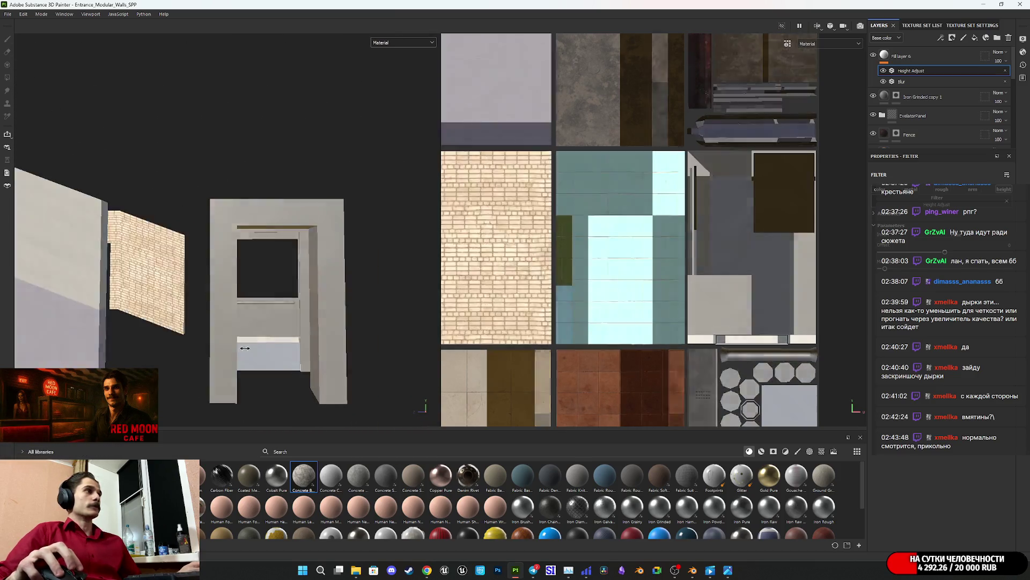
pyautogui.moveTo(280, 333)
pyautogui.keyDown('alt'); pyautogui.mouseDown()
pyautogui.moveTo(257, 322)
pyautogui.moveTo(312, 290)
pyautogui.moveTo(340, 241)
pyautogui.moveTo(361, 288)
pyautogui.moveTo(308, 253)
pyautogui.moveTo(352, 239)
pyautogui.moveTo(365, 279)
pyautogui.moveTo(329, 202)
pyautogui.moveTo(340, 170)
pyautogui.moveTo(315, 210)
pyautogui.moveTo(319, 230)
pyautogui.moveTo(344, 215)
pyautogui.moveTo(313, 224)
pyautogui.moveTo(372, 210)
pyautogui.moveTo(386, 221)
pyautogui.moveTo(272, 210)
pyautogui.moveTo(317, 183)
pyautogui.moveTo(341, 189)
pyautogui.mouseUp(); pyautogui.keyUp('alt')
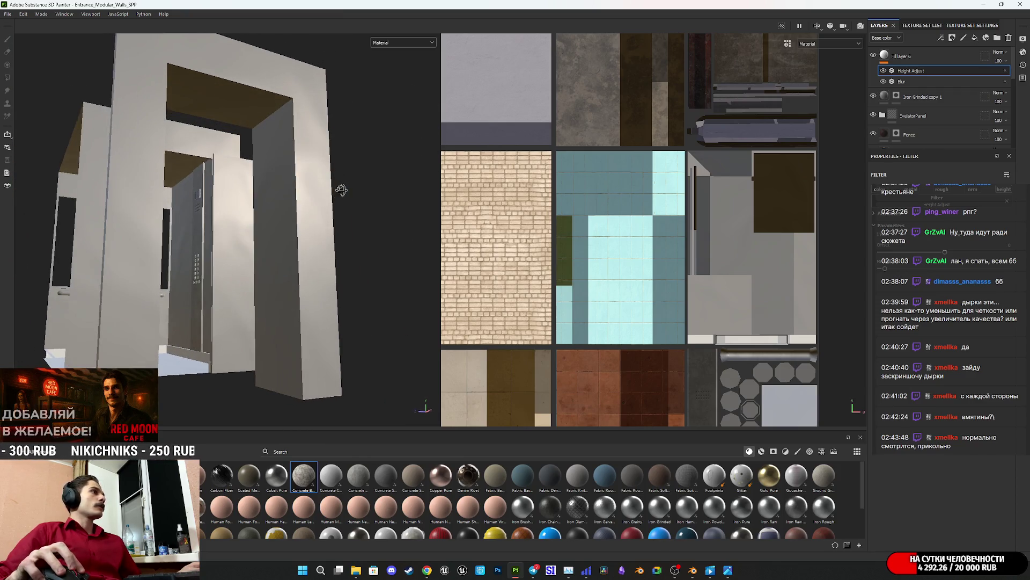
# Step: Slightly adjust the Height Adjust amount on Fill layer 6 again
pyautogui.click(911, 81)
pyautogui.click(913, 72)
pyautogui.moveTo(890, 272); pyautogui.dragTo(888, 271)
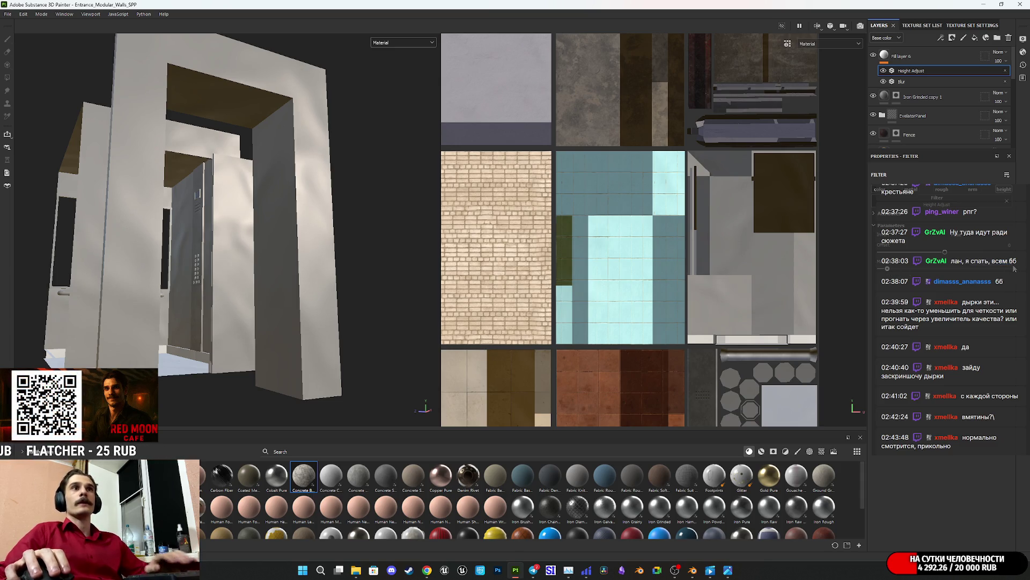
# Step: Move the EvelatorPanel group to the top of the layer stack and select Fill layer 5's mask
pyautogui.moveTo(308, 229)
pyautogui.keyDown('alt'); pyautogui.mouseDown()
pyautogui.moveTo(290, 223)
pyautogui.moveTo(257, 257)
pyautogui.mouseUp(); pyautogui.keyUp('alt')
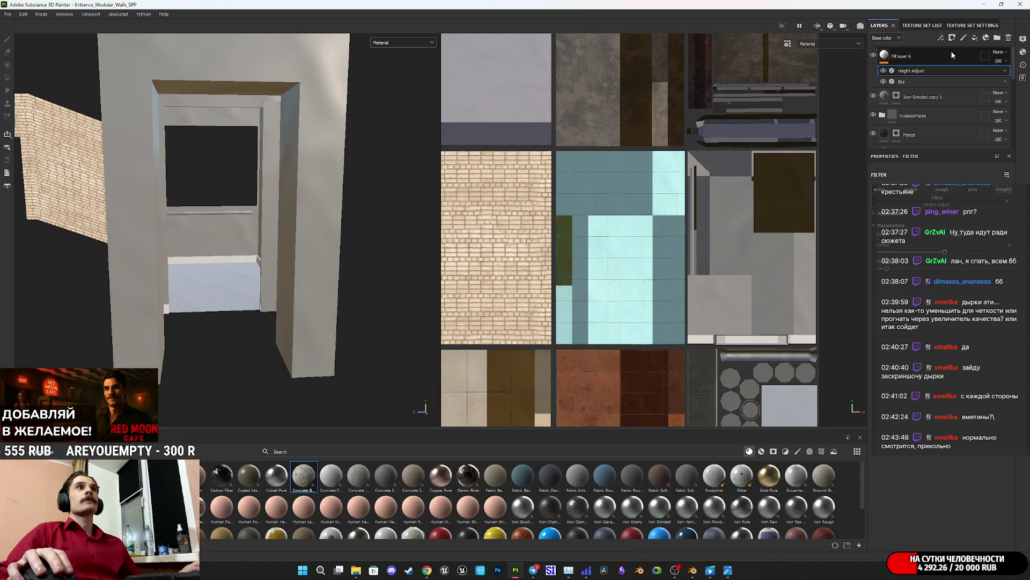
pyautogui.moveTo(945, 115)
pyautogui.mouseDown()
pyautogui.moveTo(937, 62)
pyautogui.moveTo(881, 49)
pyautogui.mouseUp()
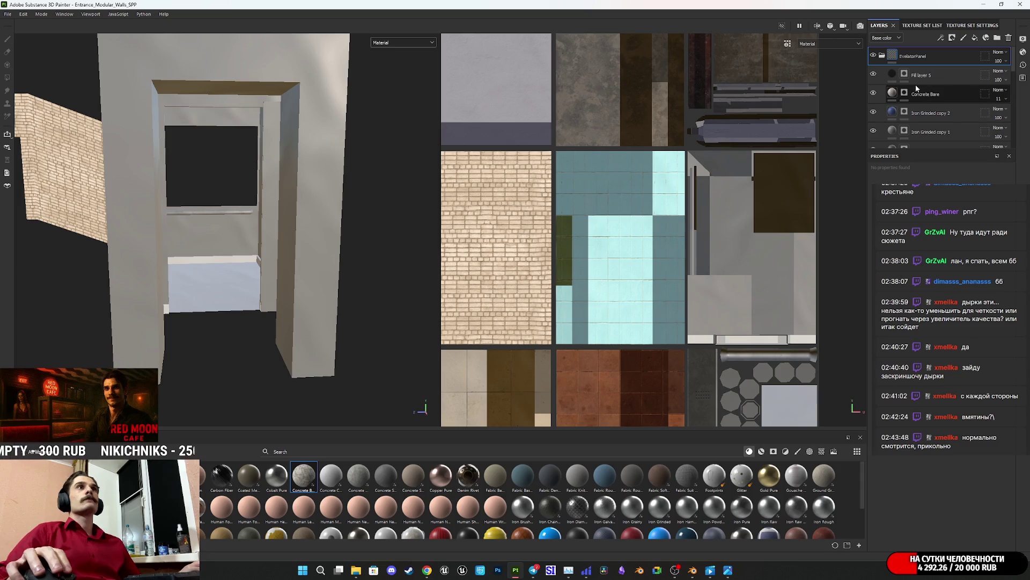
pyautogui.click(919, 75)
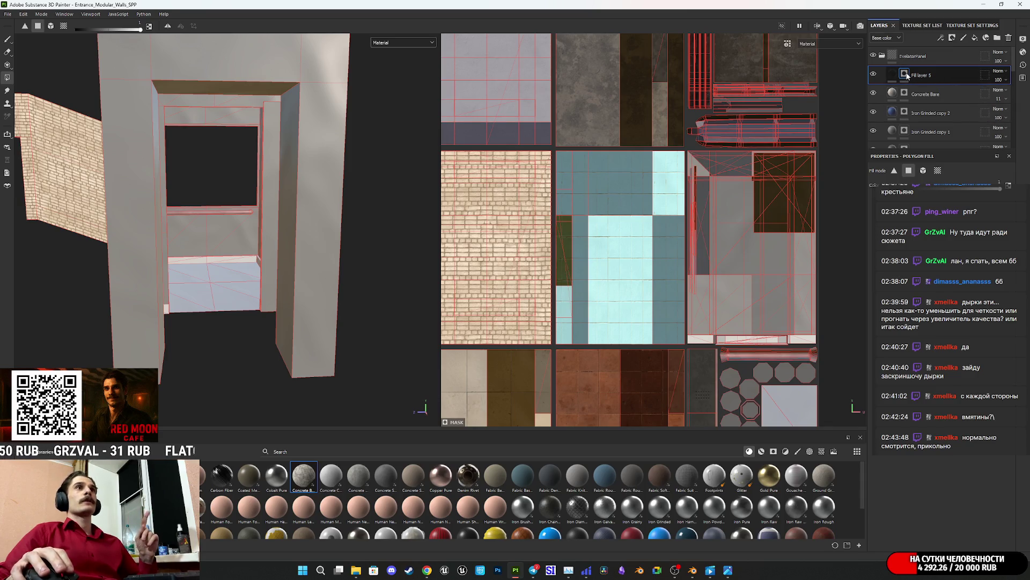
# Step: Switch to the Paint brush and bring the button-panel wall beside the doorway into view for painting
pyautogui.click(9, 41)
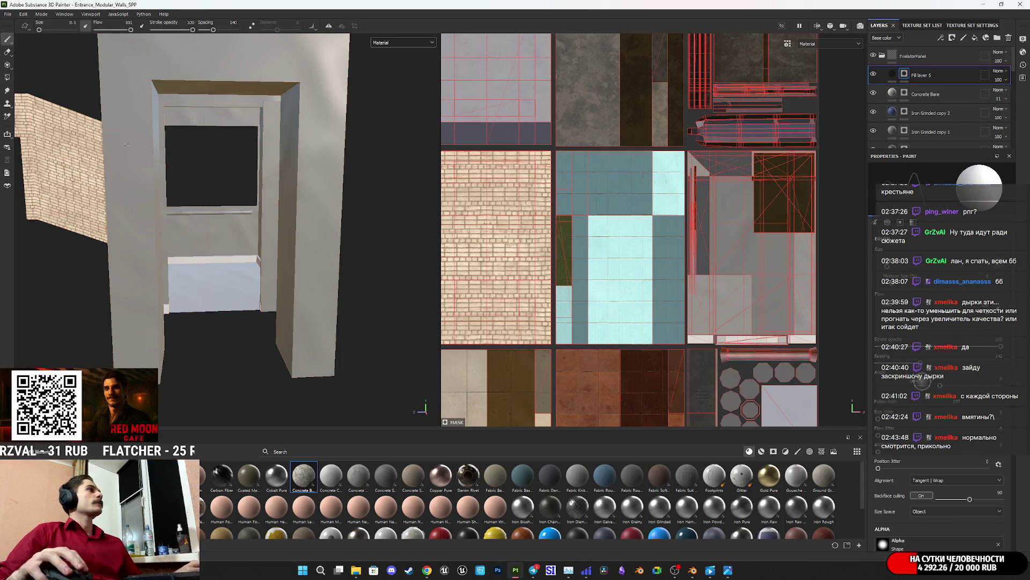
pyautogui.scroll(1, 601, 231)
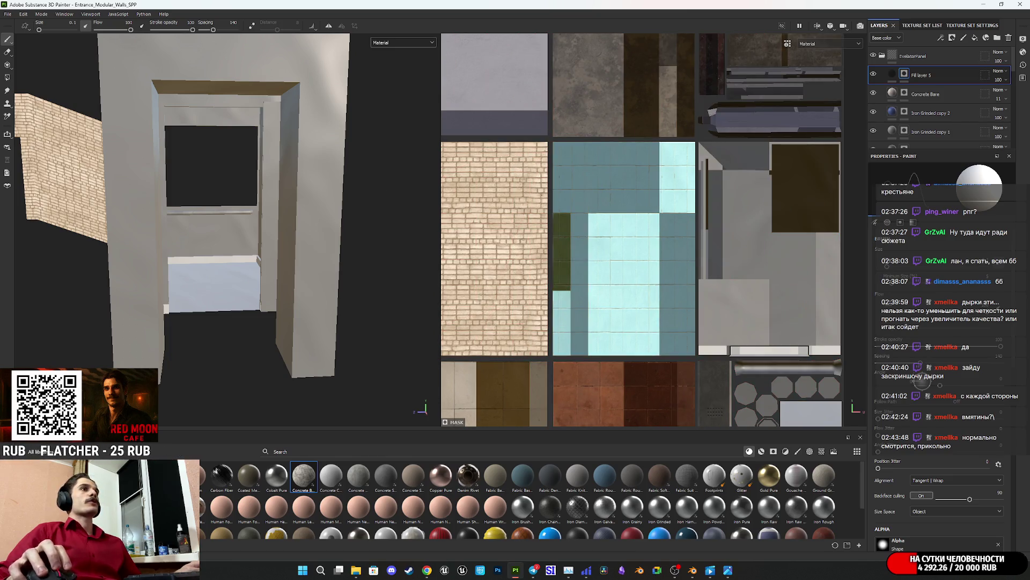
pyautogui.moveTo(129, 176)
pyautogui.keyDown('alt'); pyautogui.mouseDown()
pyautogui.moveTo(212, 287)
pyautogui.moveTo(283, 260)
pyautogui.moveTo(158, 284)
pyautogui.moveTo(239, 285)
pyautogui.moveTo(182, 279)
pyautogui.moveTo(240, 297)
pyautogui.moveTo(229, 288)
pyautogui.moveTo(248, 290)
pyautogui.moveTo(196, 284)
pyautogui.moveTo(117, 297)
pyautogui.moveTo(115, 340)
pyautogui.moveTo(121, 300)
pyautogui.moveTo(238, 255)
pyautogui.moveTo(238, 221)
pyautogui.moveTo(227, 268)
pyautogui.mouseUp(); pyautogui.keyUp('alt')
pyautogui.scroll(6, 168, 278)
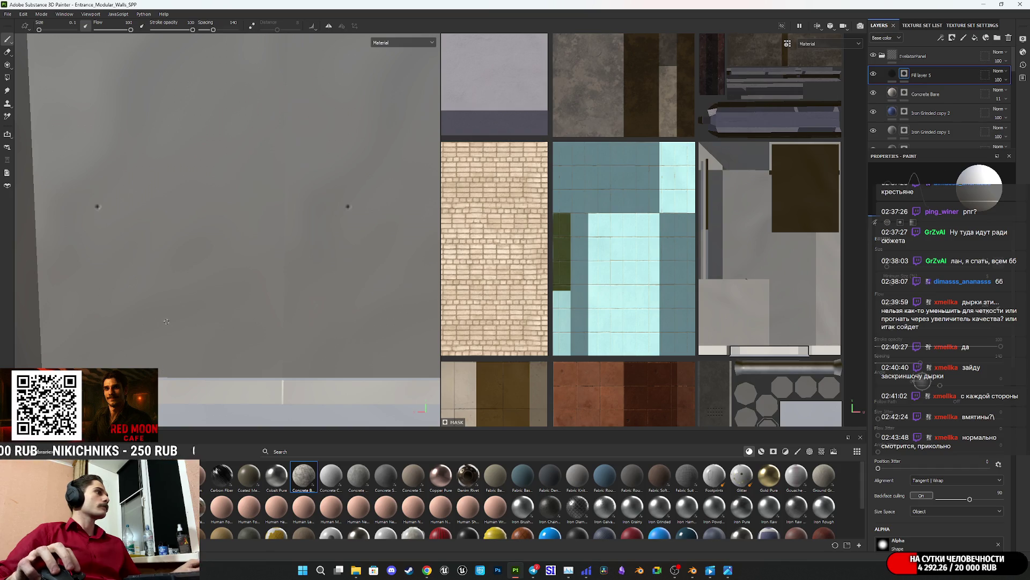
pyautogui.moveTo(166, 198); pyautogui.dragTo(160, 138)
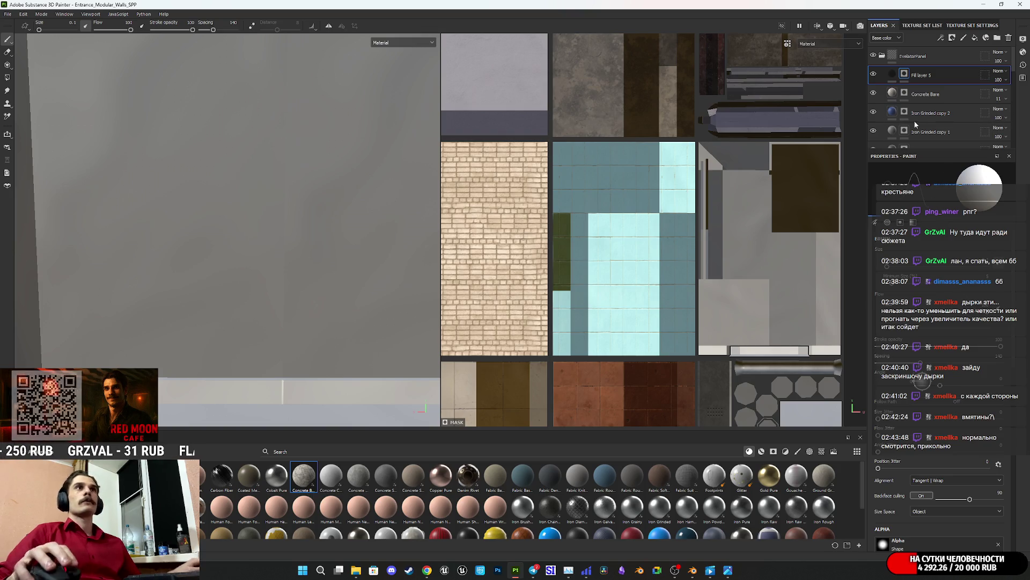
# Step: Try a straight dotted seam stroke down the wall, undo it, and frame the whole cabin
pyautogui.moveTo(283, 262)
pyautogui.keyDown('alt'); pyautogui.mouseDown()
pyautogui.moveTo(288, 241)
pyautogui.moveTo(278, 259)
pyautogui.moveTo(246, 267)
pyautogui.moveTo(302, 264)
pyautogui.mouseUp(); pyautogui.keyUp('alt')
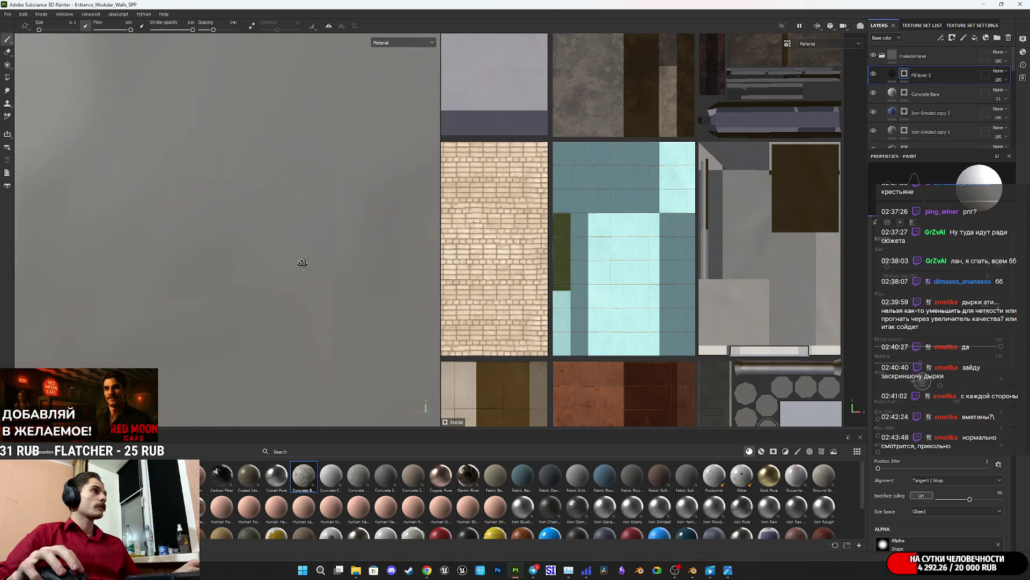
pyautogui.click(169, 178)
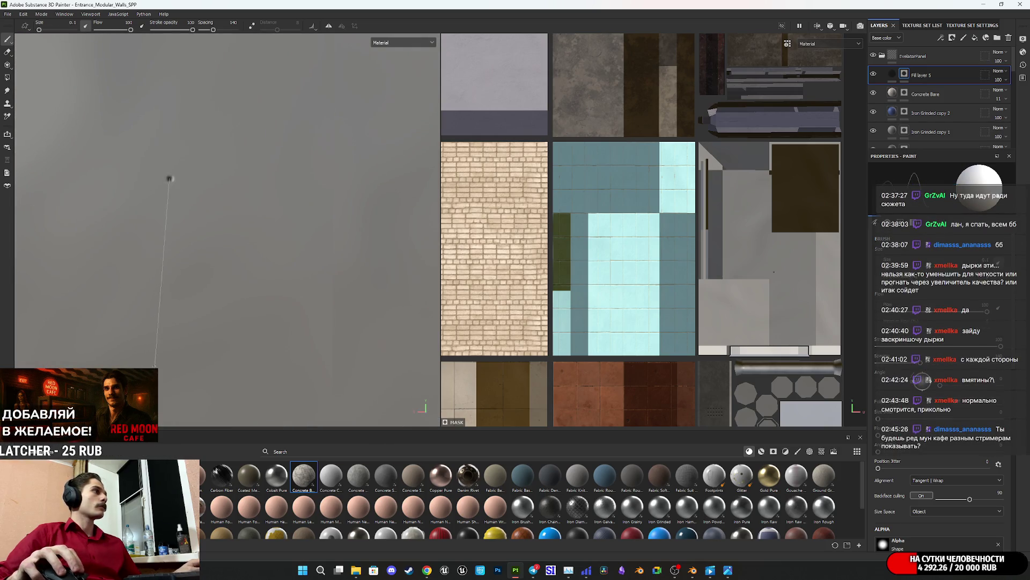
pyautogui.keyDown('shift'); pyautogui.click(166, 372); pyautogui.keyUp('shift')
pyautogui.keyDown('alt'); pyautogui.moveTo(215, 350); pyautogui.dragTo(268, 247); pyautogui.keyUp('alt')
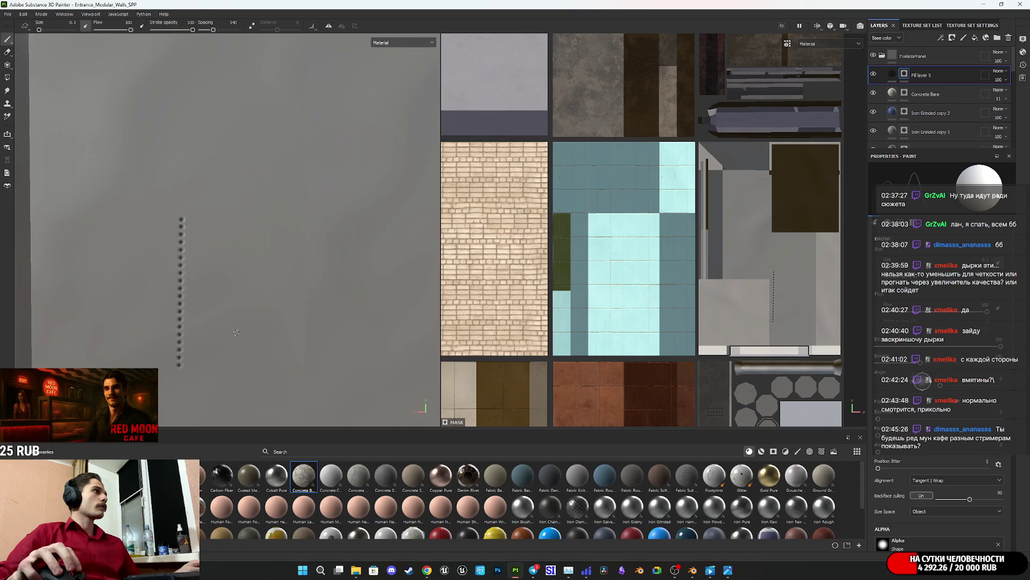
pyautogui.hotkey('ctrl', 'z')
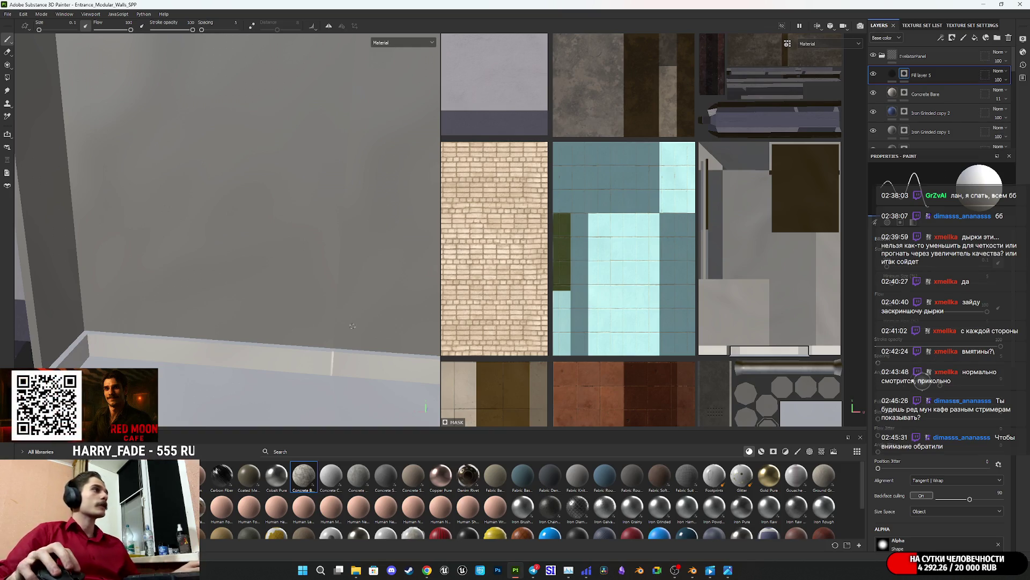
pyautogui.moveTo(219, 331)
pyautogui.keyDown('alt'); pyautogui.mouseDown()
pyautogui.moveTo(272, 271)
pyautogui.moveTo(272, 306)
pyautogui.moveTo(452, 275)
pyautogui.mouseUp(); pyautogui.keyUp('alt')
pyautogui.press('f')
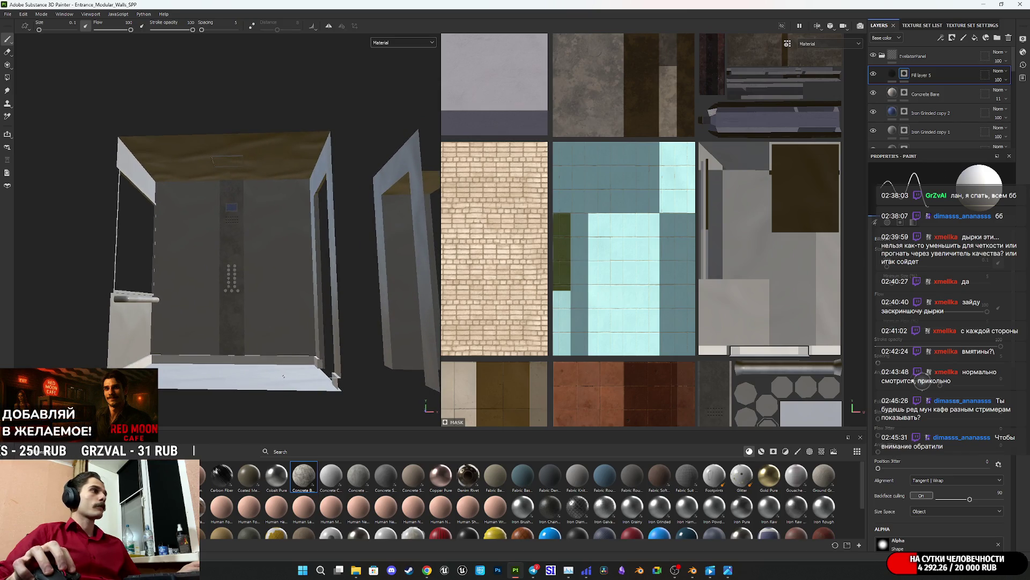
# Step: Shift-click a straight dark seam line down the wall and check it from the front
pyautogui.press('shift')
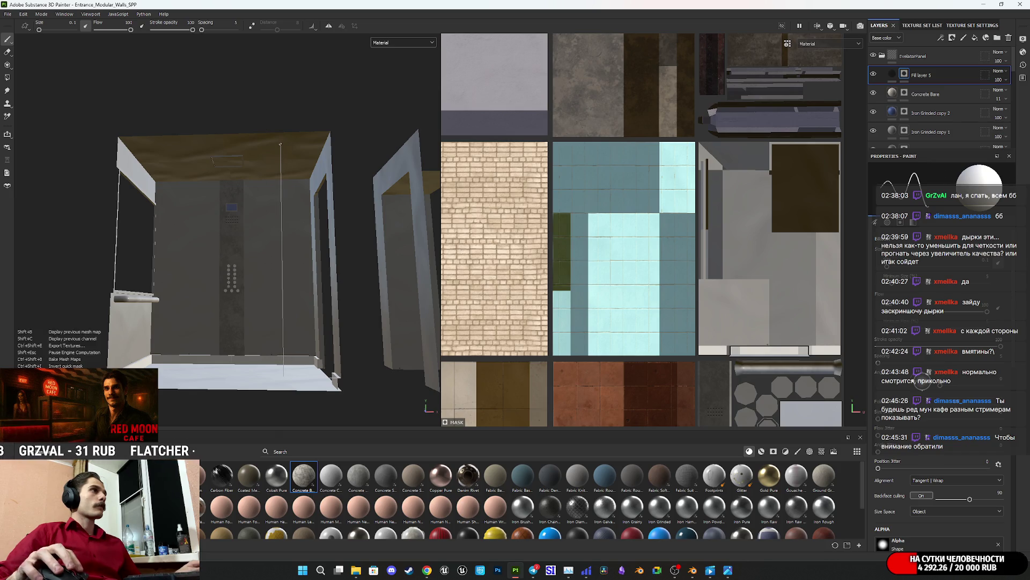
pyautogui.keyDown('shift'); pyautogui.click(279, 143); pyautogui.keyUp('shift')
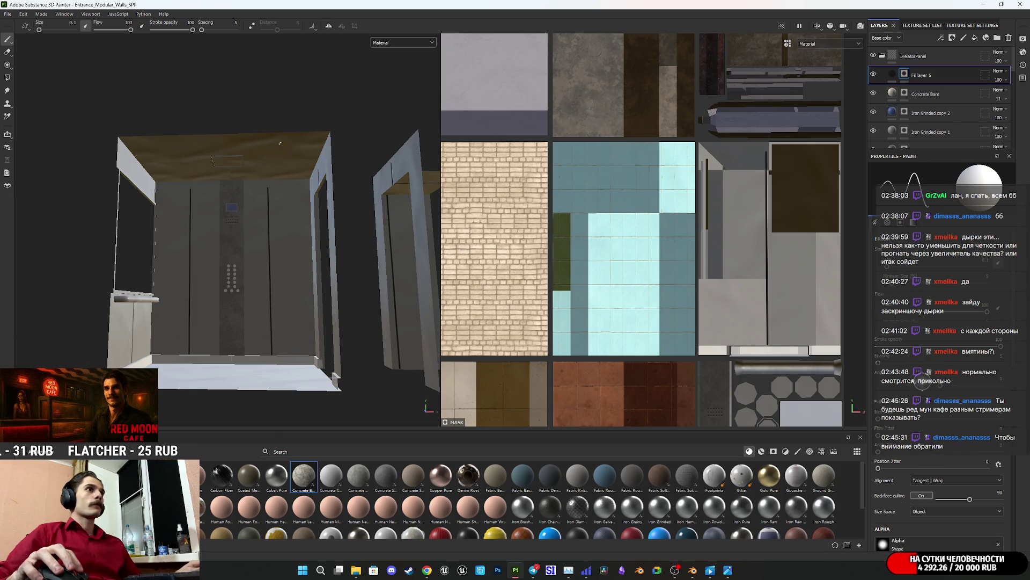
pyautogui.keyDown('alt'); pyautogui.moveTo(279, 147); pyautogui.dragTo(302, 254); pyautogui.keyUp('alt')
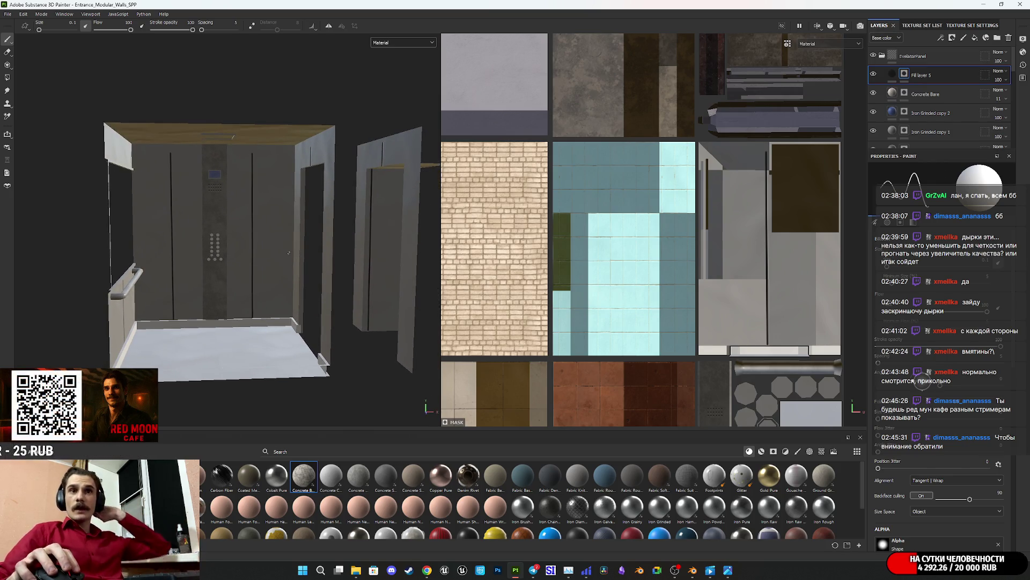
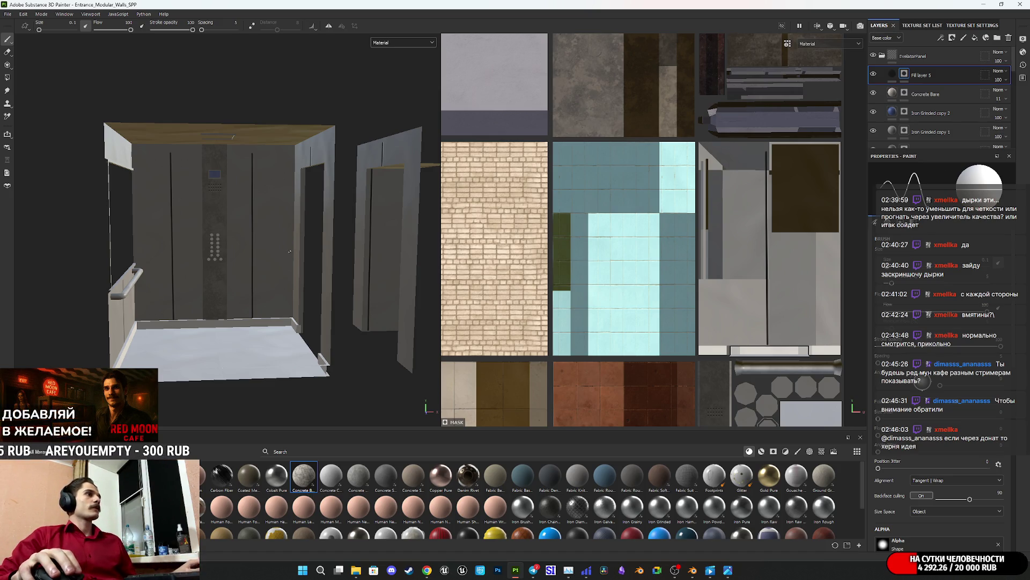
# Step: Zoom and orbit into the elevator interior, then frame the grey wall UVs in the 2D view
pyautogui.moveTo(253, 254); pyautogui.dragTo(251, 267, button='middle')
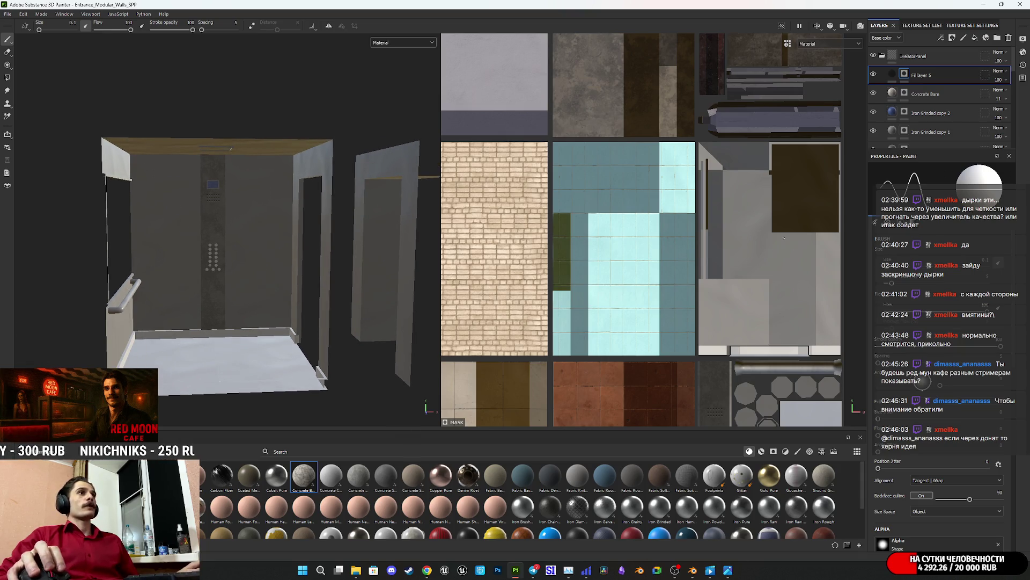
pyautogui.scroll(10, 368, 264)
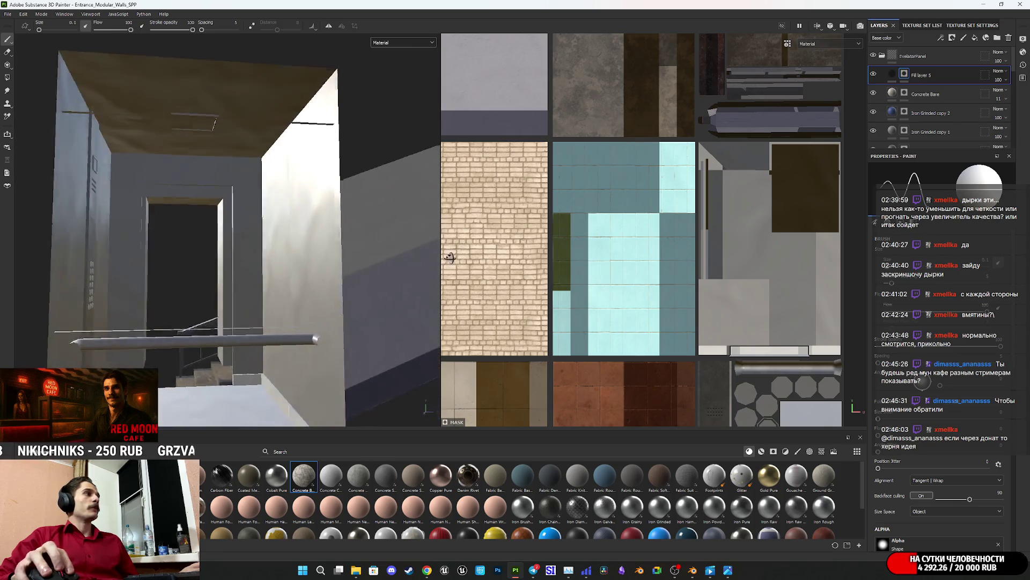
pyautogui.moveTo(432, 253)
pyautogui.keyDown('alt'); pyautogui.mouseDown()
pyautogui.moveTo(456, 233)
pyautogui.moveTo(456, 253)
pyautogui.moveTo(476, 227)
pyautogui.moveTo(438, 259)
pyautogui.moveTo(417, 258)
pyautogui.moveTo(471, 236)
pyautogui.moveTo(482, 263)
pyautogui.moveTo(508, 248)
pyautogui.moveTo(462, 266)
pyautogui.moveTo(440, 235)
pyautogui.moveTo(408, 247)
pyautogui.mouseUp(); pyautogui.keyUp('alt')
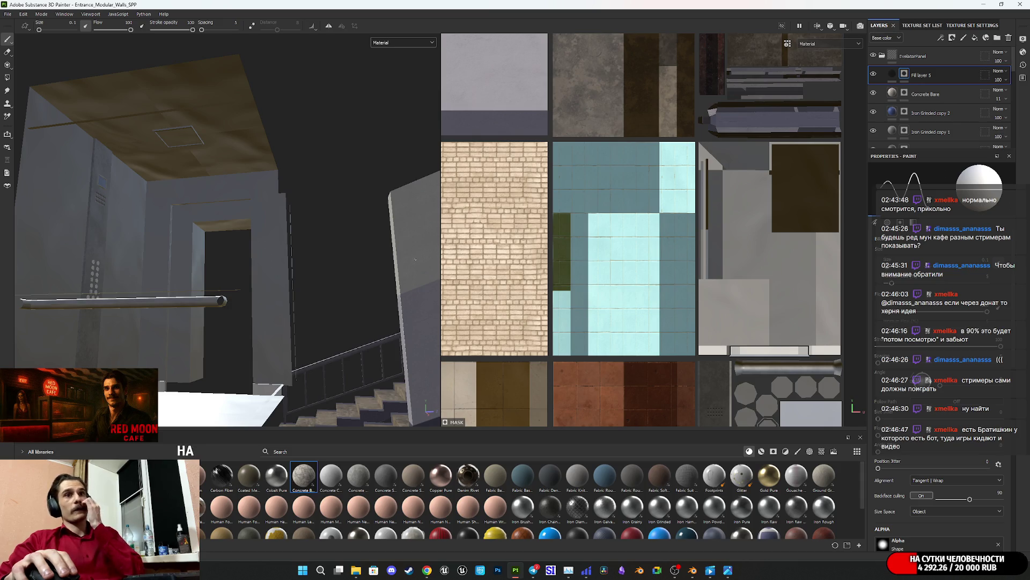
pyautogui.moveTo(417, 263)
pyautogui.keyDown('alt'); pyautogui.mouseDown()
pyautogui.moveTo(271, 316)
pyautogui.moveTo(432, 271)
pyautogui.moveTo(467, 292)
pyautogui.moveTo(333, 272)
pyautogui.moveTo(349, 284)
pyautogui.moveTo(362, 265)
pyautogui.moveTo(348, 304)
pyautogui.moveTo(415, 358)
pyautogui.moveTo(386, 300)
pyautogui.moveTo(349, 279)
pyautogui.mouseUp(); pyautogui.keyUp('alt')
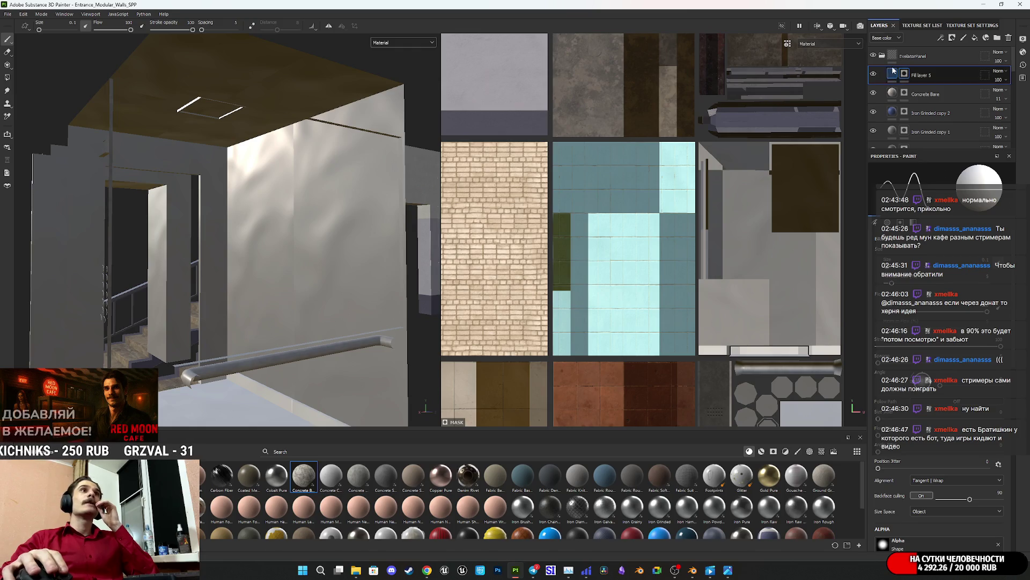
pyautogui.scroll(3, 761, 297)
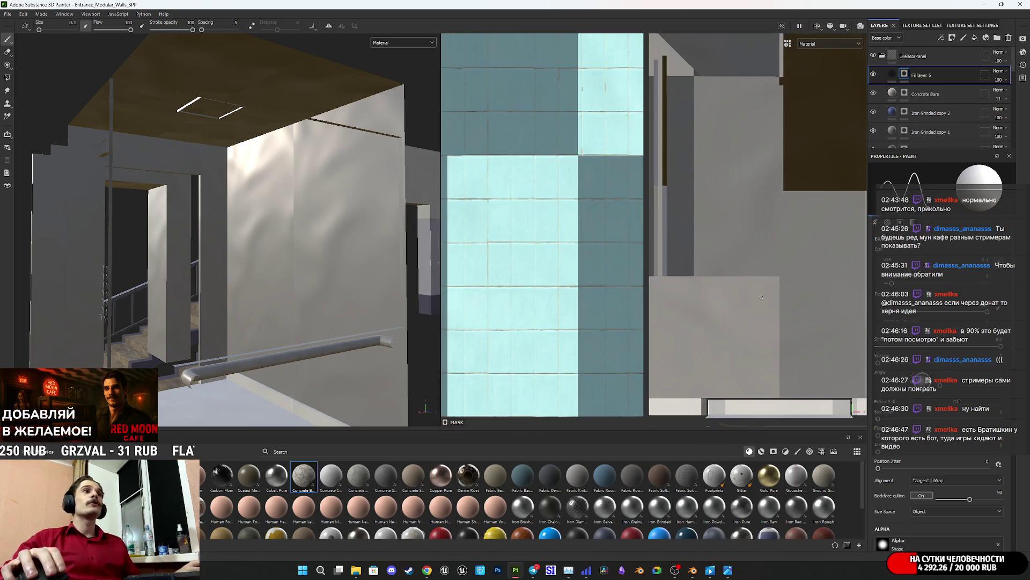
pyautogui.moveTo(777, 320); pyautogui.dragTo(716, 323, button='middle')
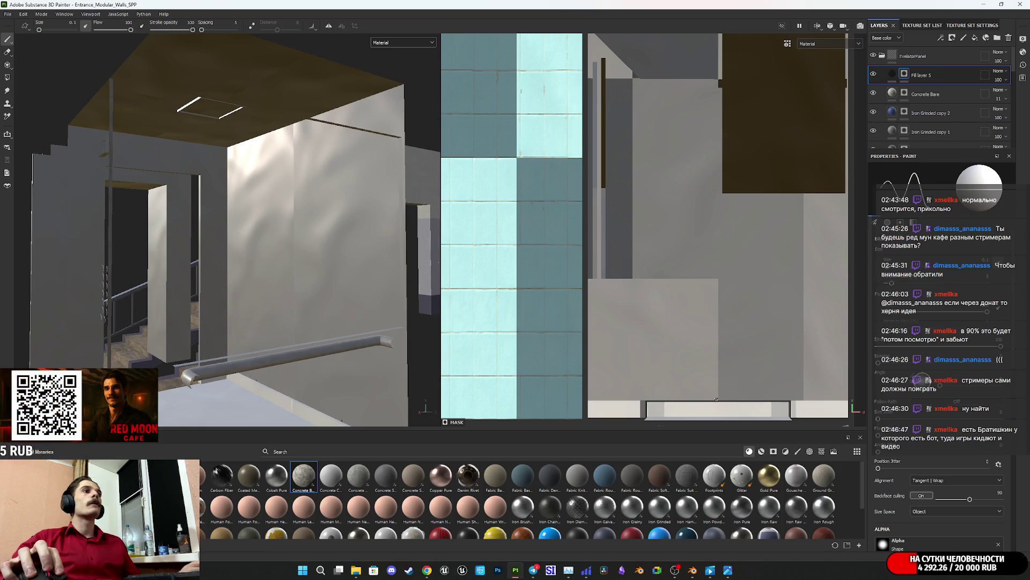
# Step: Paint a first snapped dark vertical seam line on the grey wall panel
pyautogui.hotkey('ctrl', 'shift')
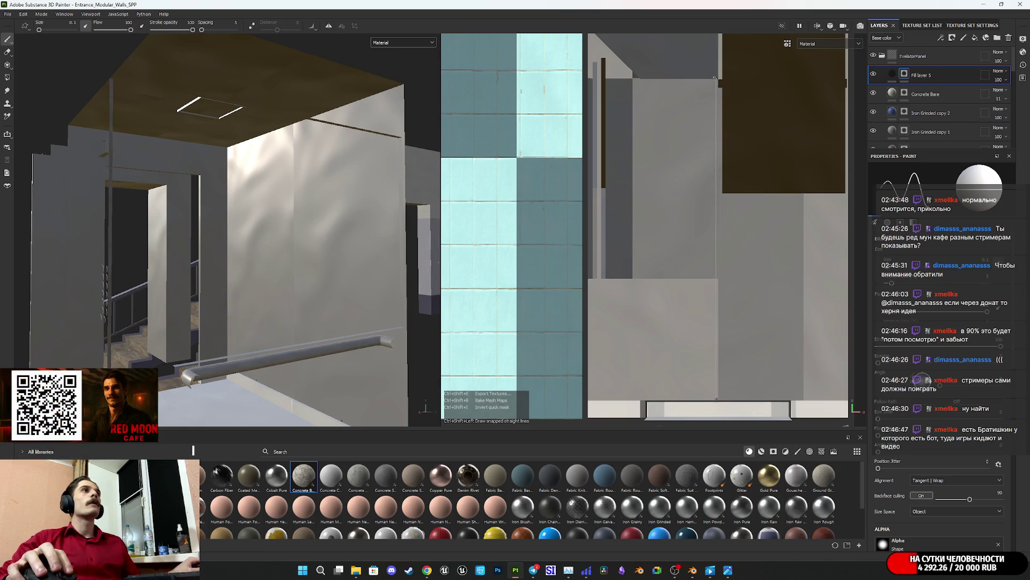
pyautogui.keyDown('ctrl'); pyautogui.keyDown('shift'); pyautogui.click(716, 78); pyautogui.keyUp('shift'); pyautogui.keyUp('ctrl')
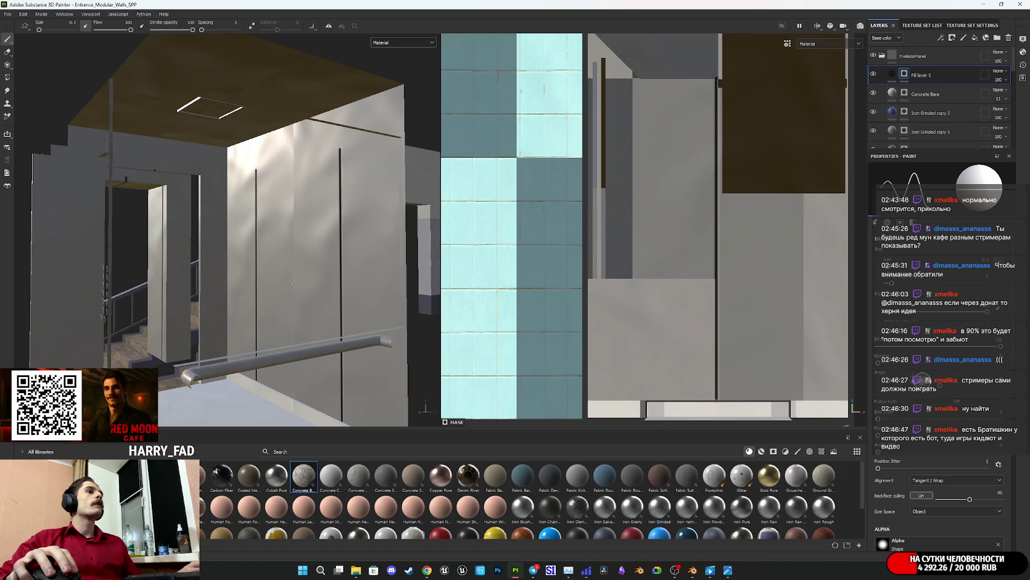
pyautogui.keyDown('alt'); pyautogui.moveTo(279, 290); pyautogui.dragTo(215, 292); pyautogui.keyUp('alt')
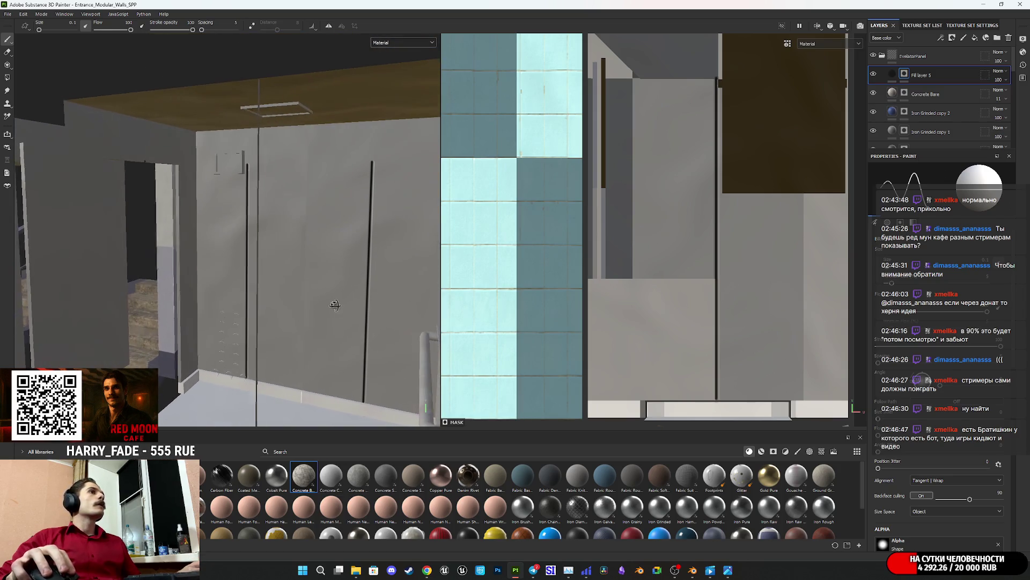
pyautogui.moveTo(722, 102)
pyautogui.mouseDown(button='middle')
pyautogui.moveTo(698, 161)
pyautogui.moveTo(664, 118)
pyautogui.mouseUp(button='middle')
pyautogui.scroll(2, 671, 139)
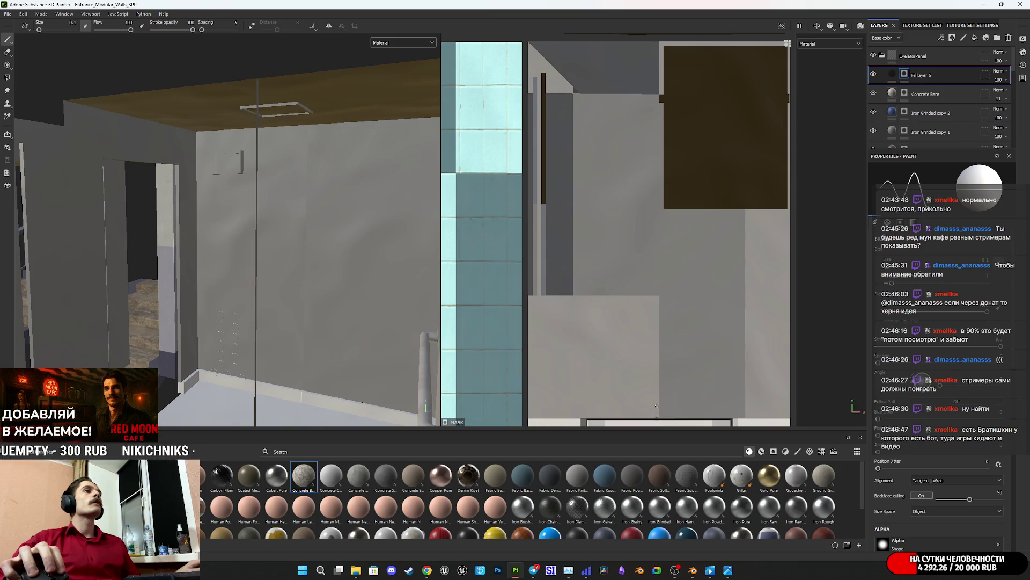
# Step: Paint a second snapped vertical seam line and review the wall panels from several angles
pyautogui.hotkey('ctrl', 'shift')
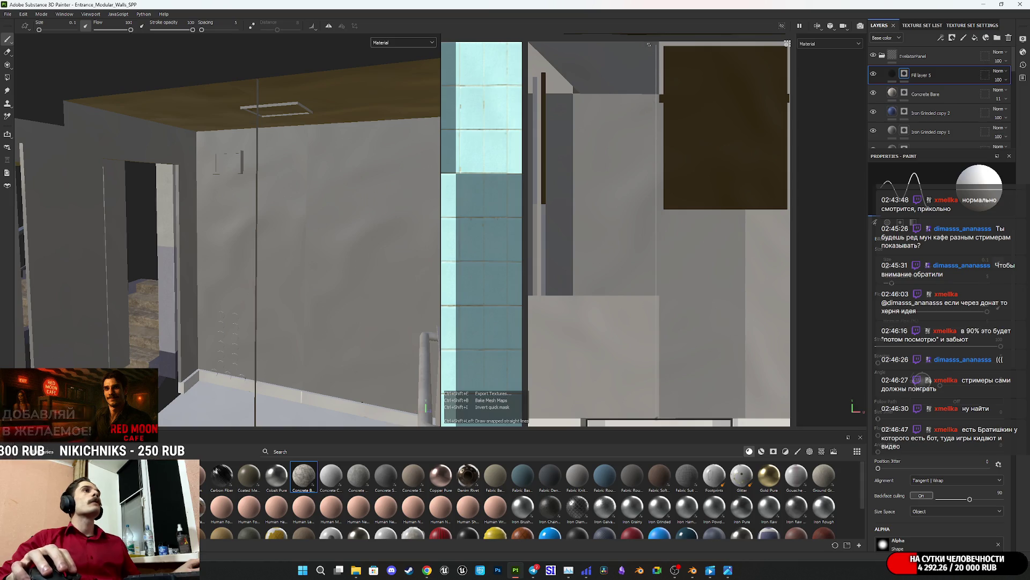
pyautogui.keyDown('ctrl'); pyautogui.keyDown('shift'); pyautogui.click(649, 41); pyautogui.keyUp('shift'); pyautogui.keyUp('ctrl')
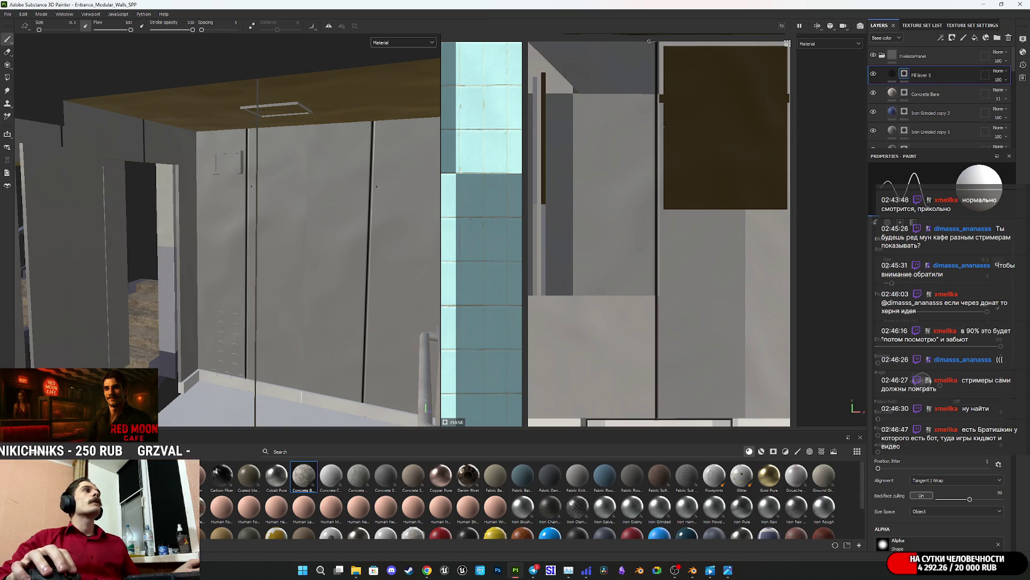
pyautogui.scroll(5, 670, 161)
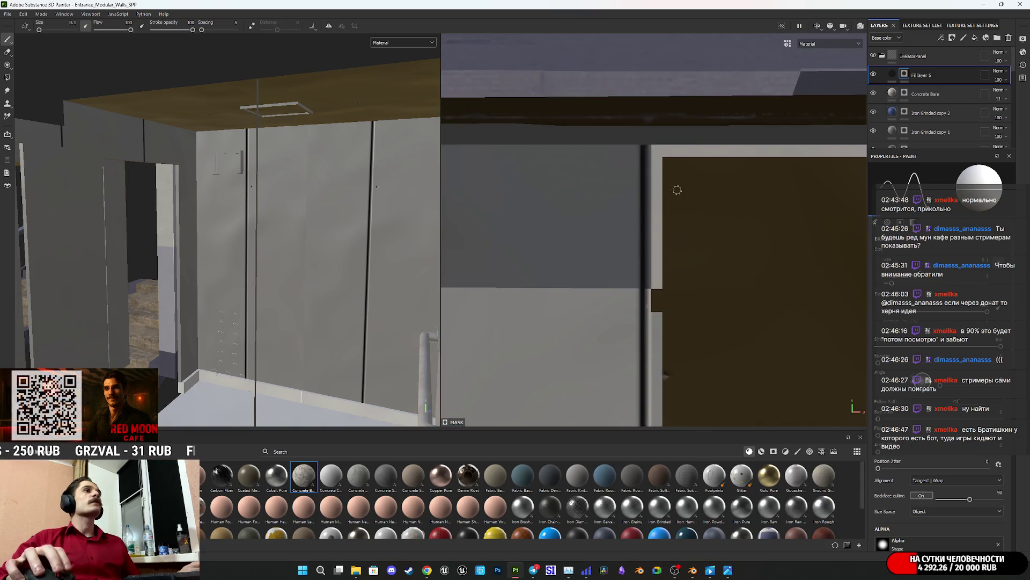
pyautogui.scroll(-2, 677, 190)
pyautogui.scroll(2, 340, 266)
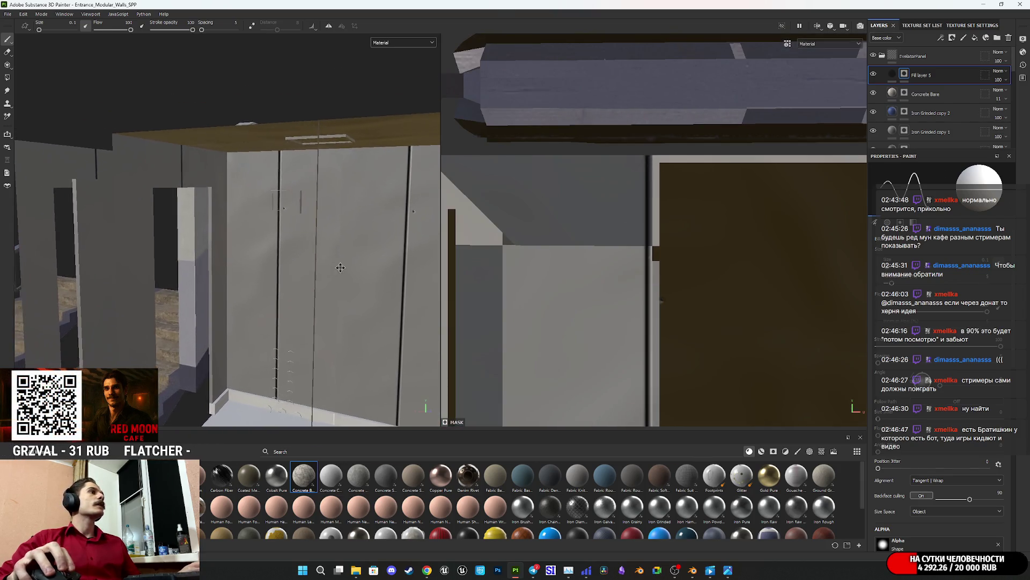
pyautogui.keyDown('alt'); pyautogui.moveTo(341, 267); pyautogui.dragTo(300, 268); pyautogui.keyUp('alt')
pyautogui.scroll(-2, 506, 331)
pyautogui.moveTo(506, 332); pyautogui.dragTo(656, 158, button='middle')
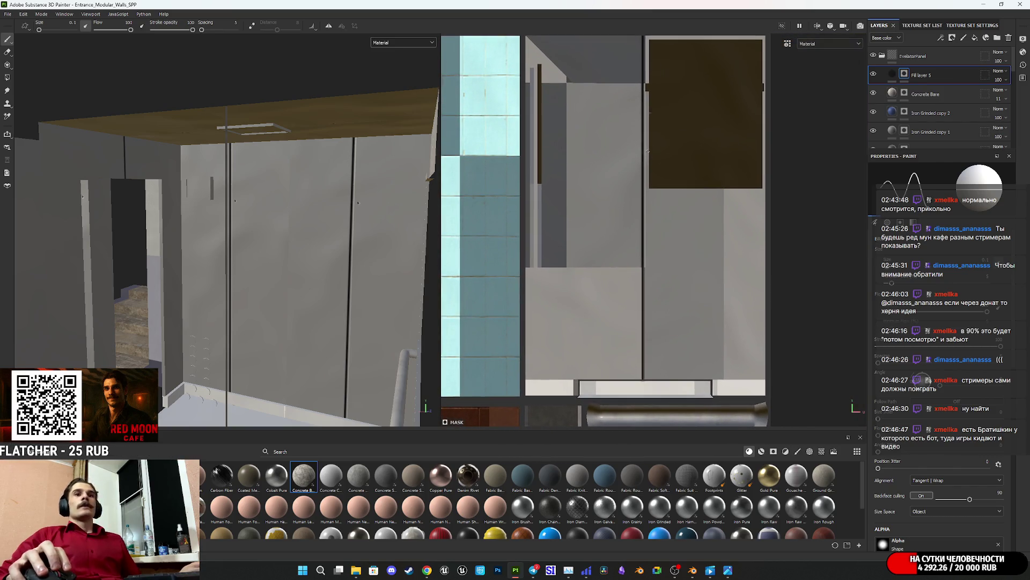
pyautogui.moveTo(295, 187)
pyautogui.keyDown('alt'); pyautogui.mouseDown()
pyautogui.moveTo(214, 223)
pyautogui.moveTo(306, 227)
pyautogui.moveTo(436, 211)
pyautogui.mouseUp(); pyautogui.keyUp('alt')
pyautogui.scroll(6, 214, 180)
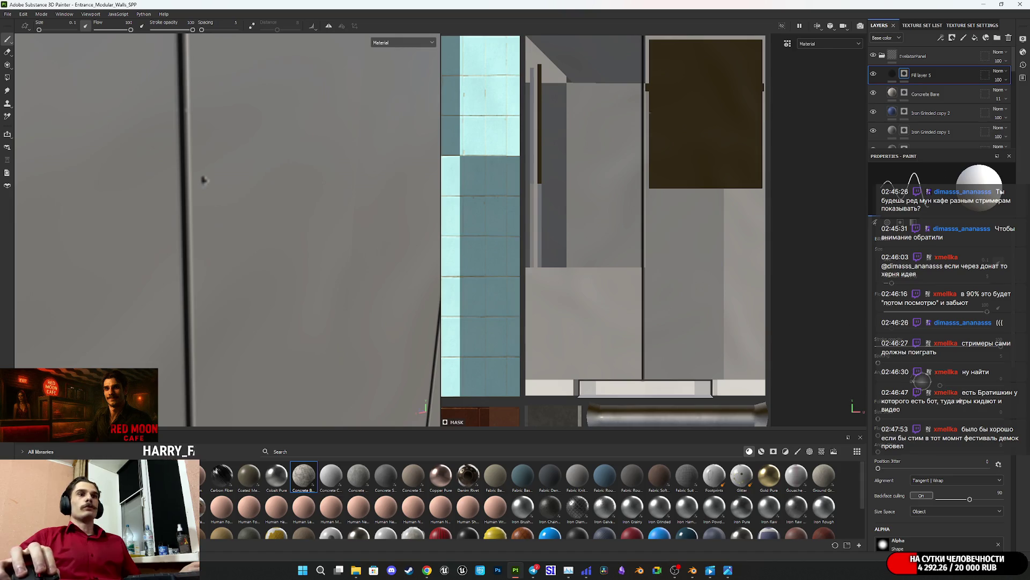
pyautogui.scroll(-5, 945, 375)
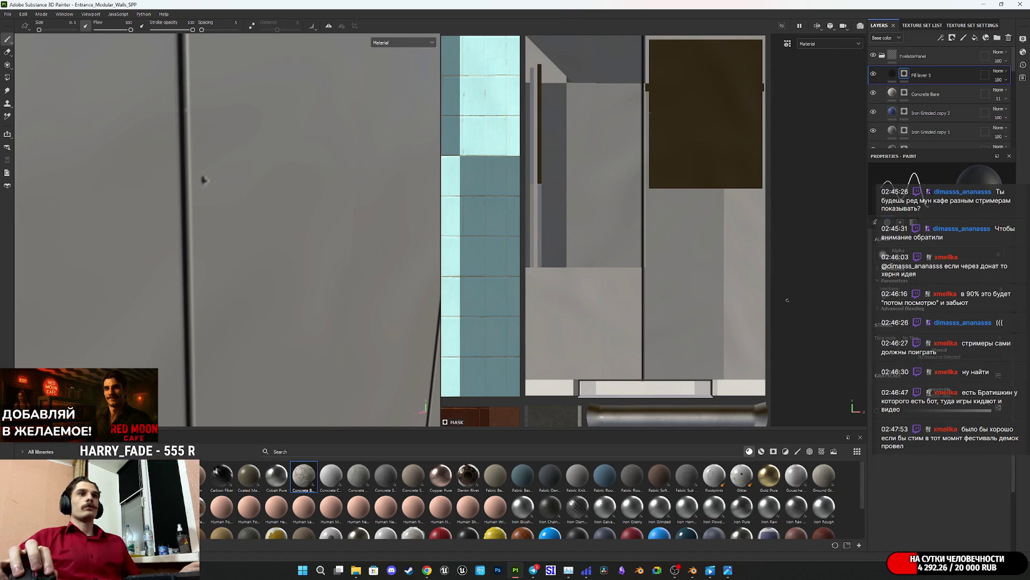
pyautogui.moveTo(203, 179)
pyautogui.keyDown('alt'); pyautogui.mouseDown()
pyautogui.moveTo(281, 200)
pyautogui.moveTo(317, 189)
pyautogui.moveTo(272, 166)
pyautogui.moveTo(180, 230)
pyautogui.moveTo(241, 238)
pyautogui.mouseUp(); pyautogui.keyUp('alt')
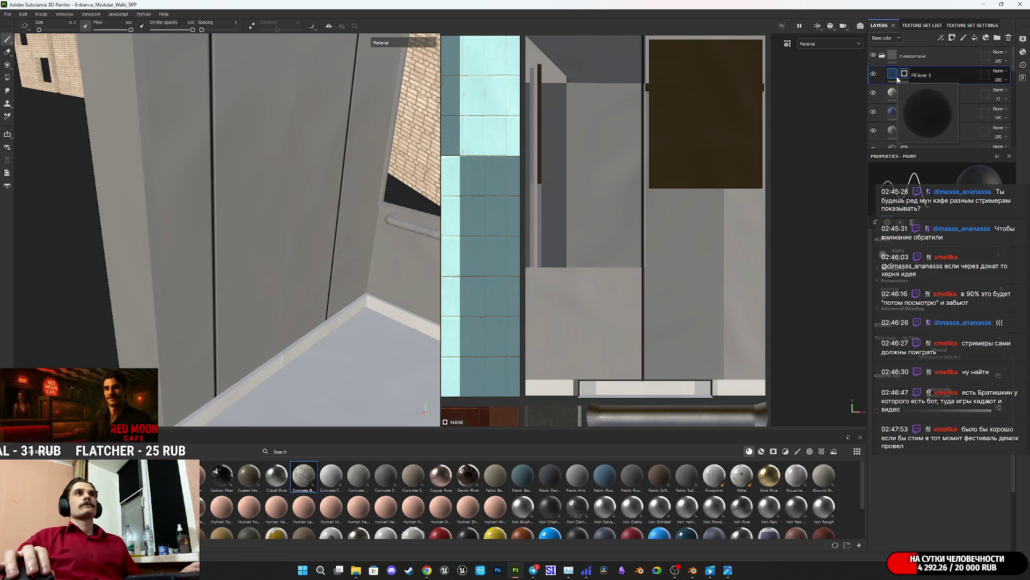
pyautogui.keyDown('alt'); pyautogui.moveTo(272, 184); pyautogui.dragTo(270, 173); pyautogui.keyUp('alt')
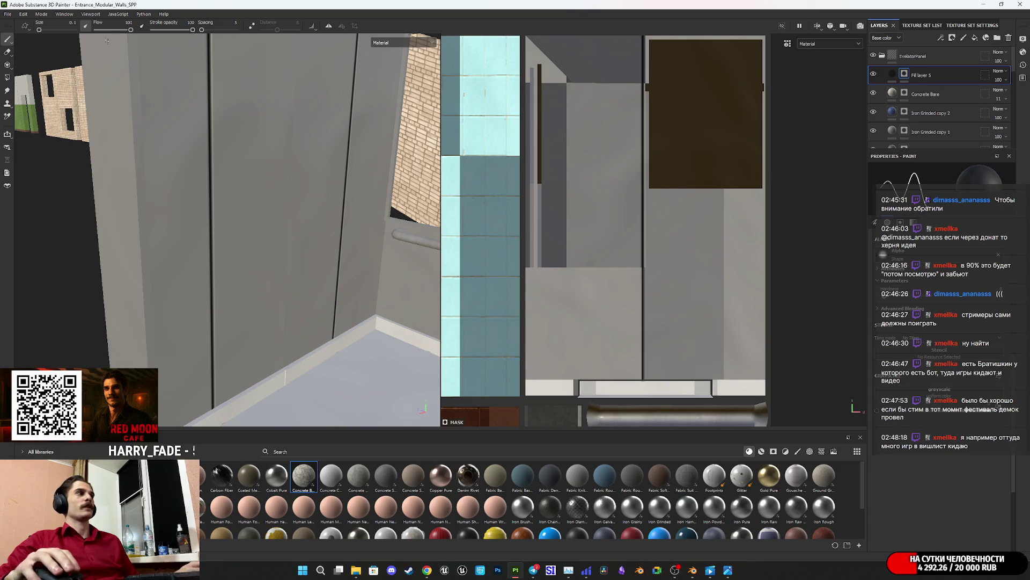
pyautogui.moveTo(235, 124)
pyautogui.keyDown('alt'); pyautogui.mouseDown()
pyautogui.moveTo(295, 134)
pyautogui.moveTo(258, 137)
pyautogui.moveTo(345, 159)
pyautogui.moveTo(280, 147)
pyautogui.moveTo(279, 218)
pyautogui.moveTo(257, 194)
pyautogui.moveTo(272, 175)
pyautogui.moveTo(245, 192)
pyautogui.mouseUp(); pyautogui.keyUp('alt')
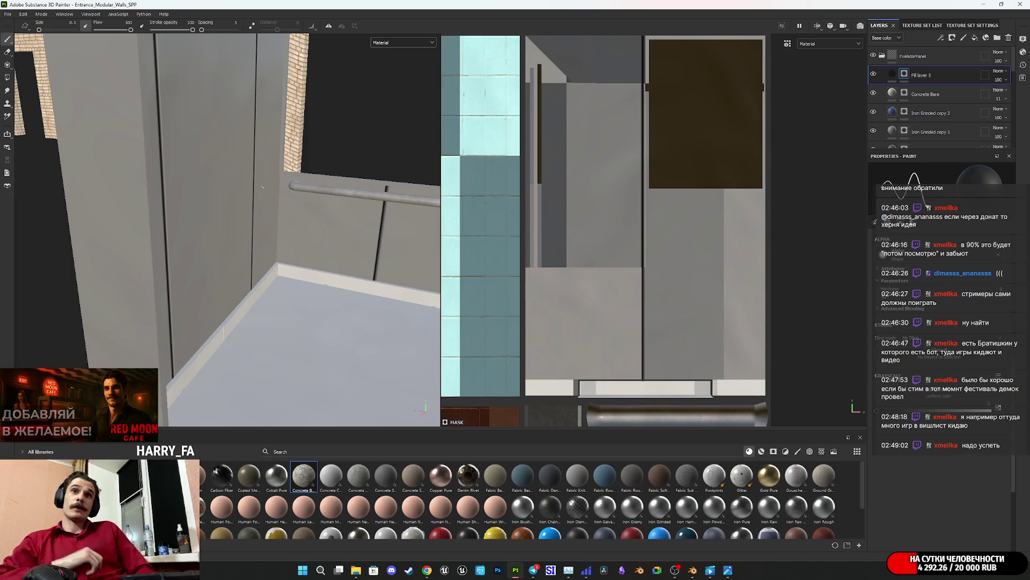
pyautogui.moveTo(294, 199)
pyautogui.keyDown('alt'); pyautogui.mouseDown()
pyautogui.moveTo(334, 224)
pyautogui.moveTo(299, 242)
pyautogui.moveTo(310, 168)
pyautogui.moveTo(287, 189)
pyautogui.moveTo(50, 254)
pyautogui.moveTo(355, 178)
pyautogui.moveTo(143, 223)
pyautogui.moveTo(151, 193)
pyautogui.moveTo(309, 248)
pyautogui.moveTo(338, 203)
pyautogui.moveTo(218, 273)
pyautogui.moveTo(284, 172)
pyautogui.moveTo(316, 161)
pyautogui.moveTo(380, 209)
pyautogui.moveTo(282, 322)
pyautogui.mouseUp(); pyautogui.keyUp('alt')
pyautogui.scroll(5, 296, 145)
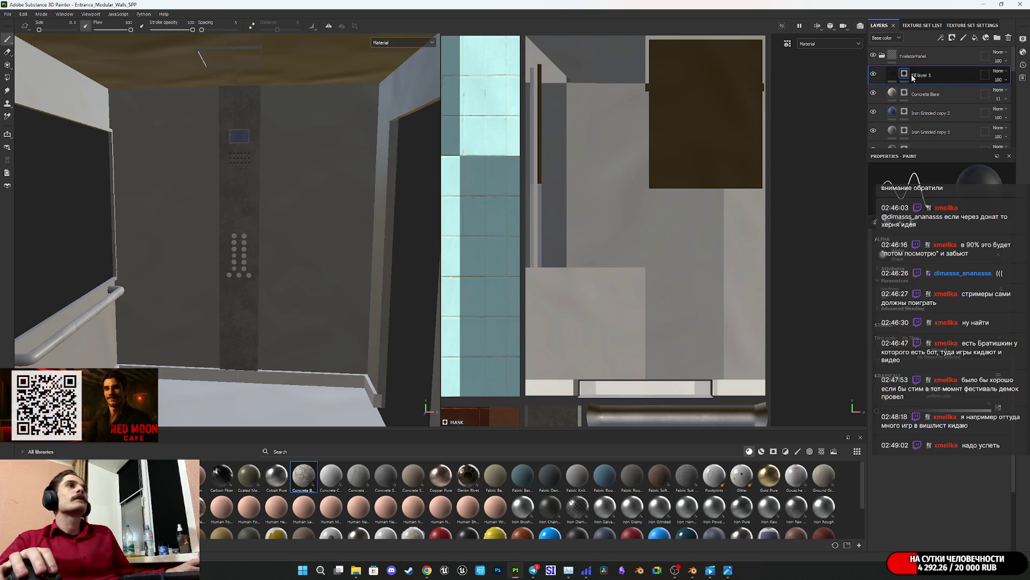
# Step: Duplicate Fill layer 5 with Ctrl+D and clear the copy's mask
pyautogui.click(885, 56)
pyautogui.click(889, 56)
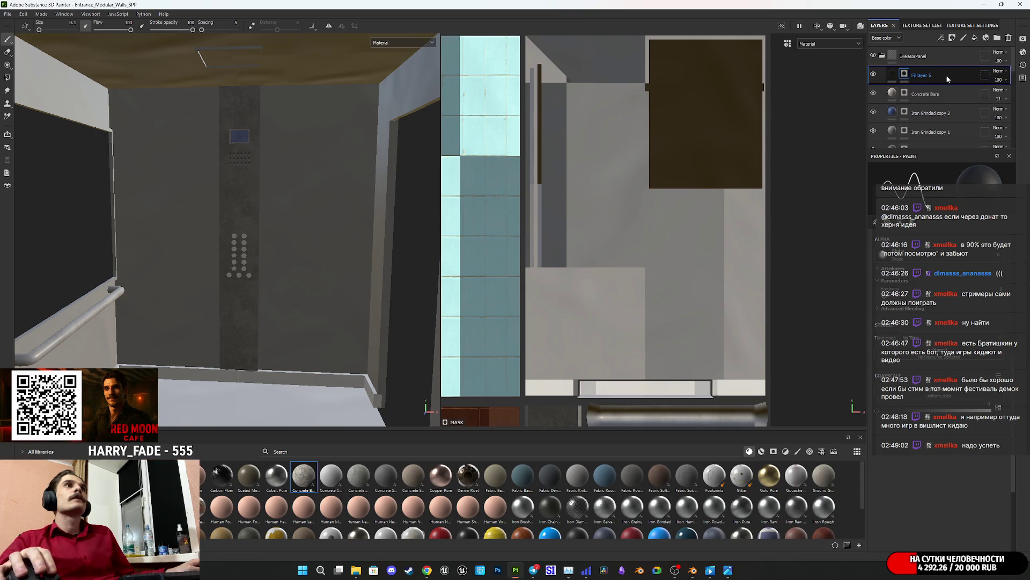
pyautogui.hotkey('ctrl', 'd')
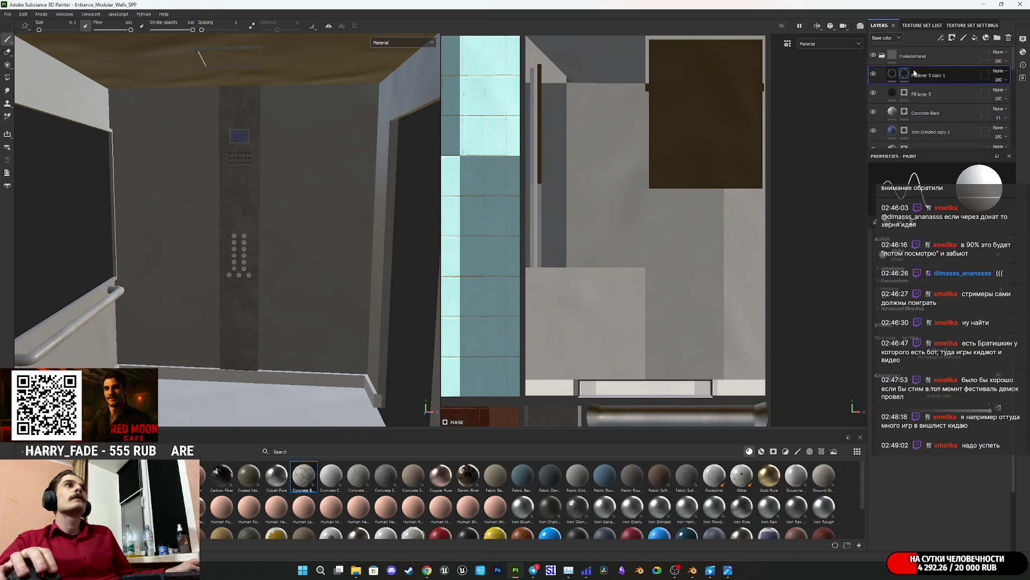
pyautogui.rightClick(905, 75)
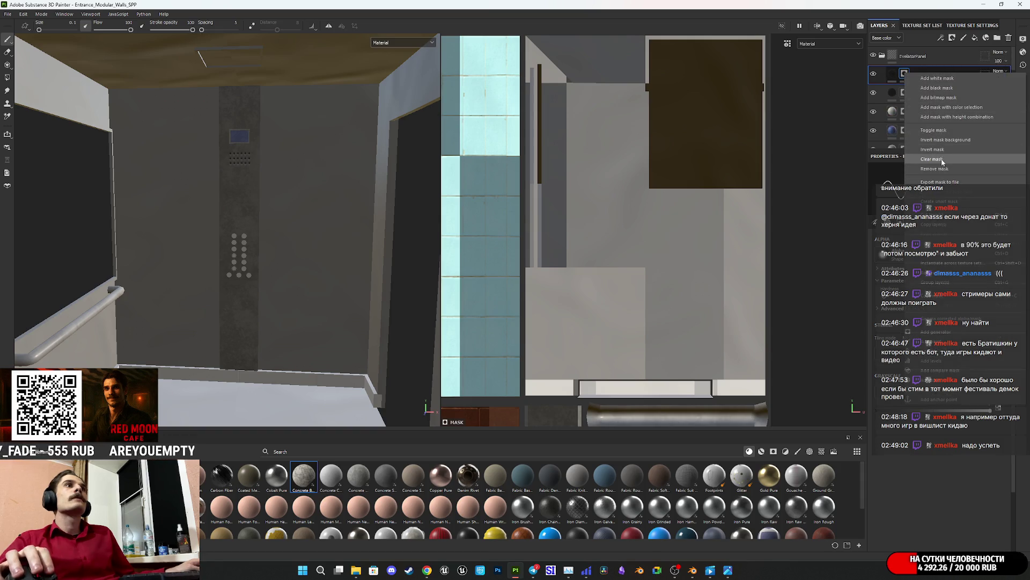
pyautogui.click(943, 159)
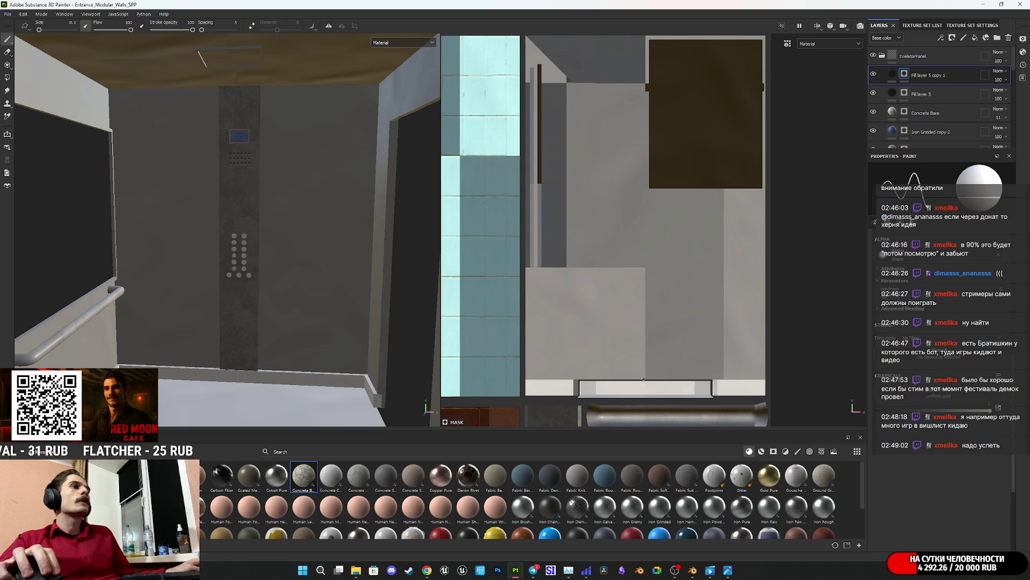
# Step: Turn on the quick mask overlay and orbit toward the door and call panel
pyautogui.hotkey('ctrl', 'shift')
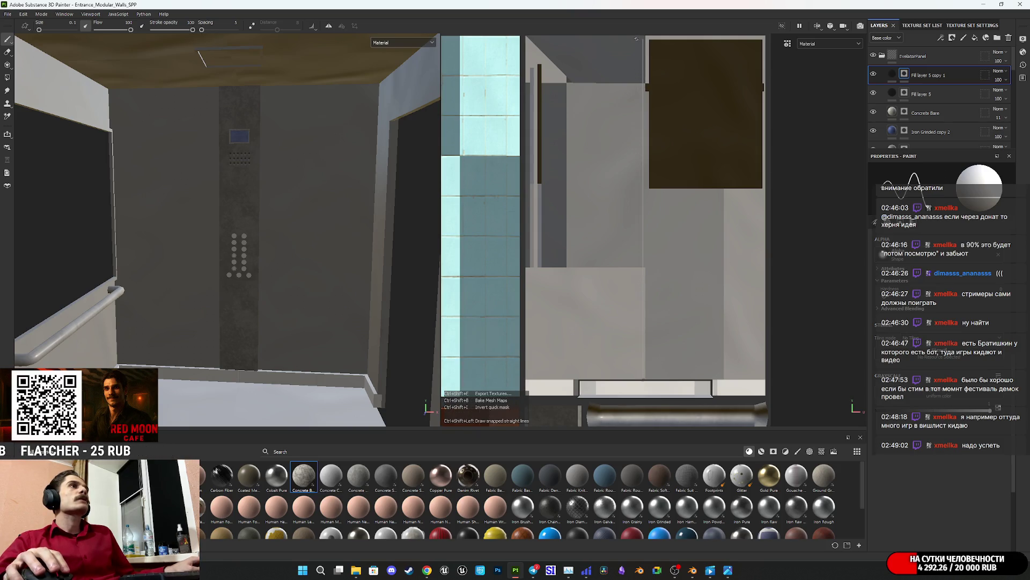
pyautogui.hotkey('ctrl', 'shift', 'i')
pyautogui.moveTo(652, 66); pyautogui.dragTo(637, 159, button='middle')
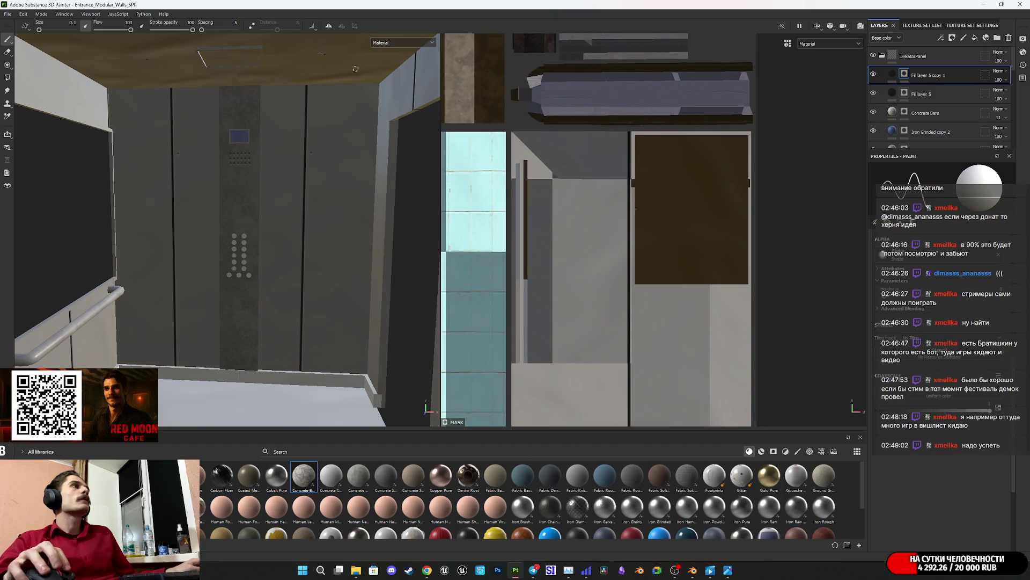
pyautogui.keyDown('alt'); pyautogui.moveTo(335, 197); pyautogui.dragTo(165, 207); pyautogui.keyUp('alt')
pyautogui.scroll(2, 248, 167)
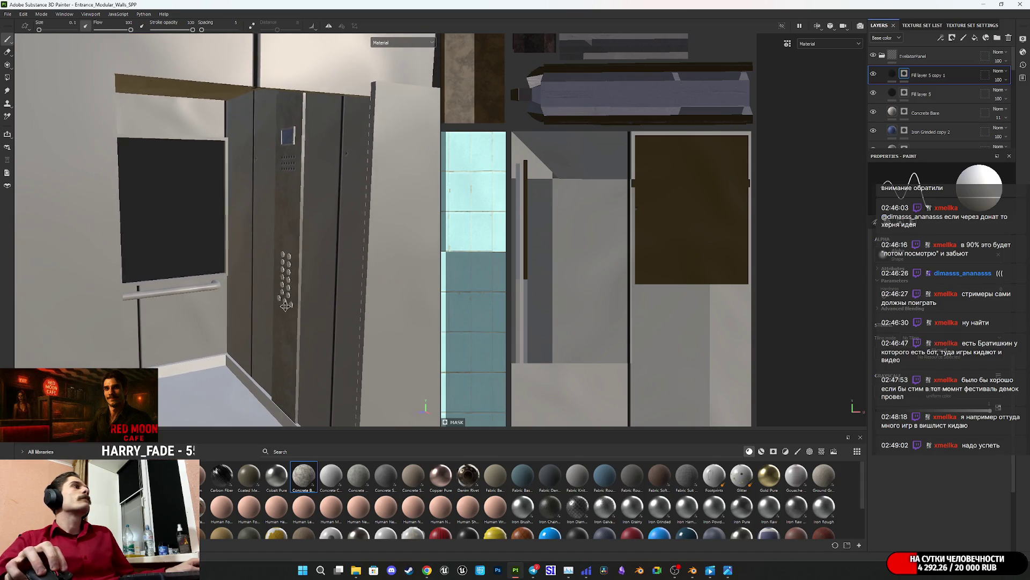
pyautogui.scroll(3, 264, 171)
pyautogui.moveTo(264, 171)
pyautogui.keyDown('alt'); pyautogui.mouseDown()
pyautogui.moveTo(344, 267)
pyautogui.moveTo(269, 146)
pyautogui.moveTo(352, 110)
pyautogui.moveTo(246, 292)
pyautogui.moveTo(253, 247)
pyautogui.mouseUp(); pyautogui.keyUp('alt')
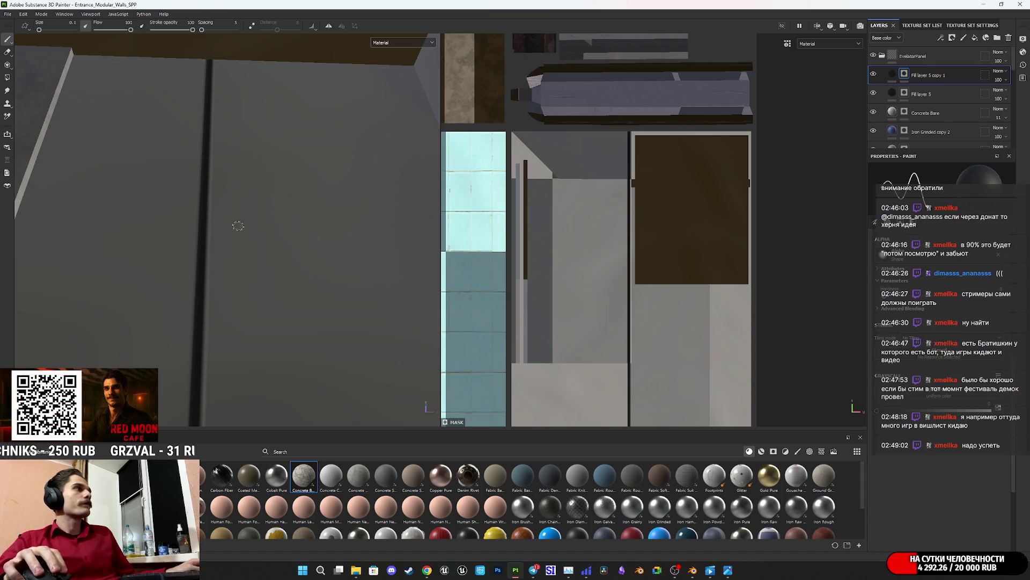
# Step: Add a Blur filter to Fill layer 5 copy 1
pyautogui.click(892, 74)
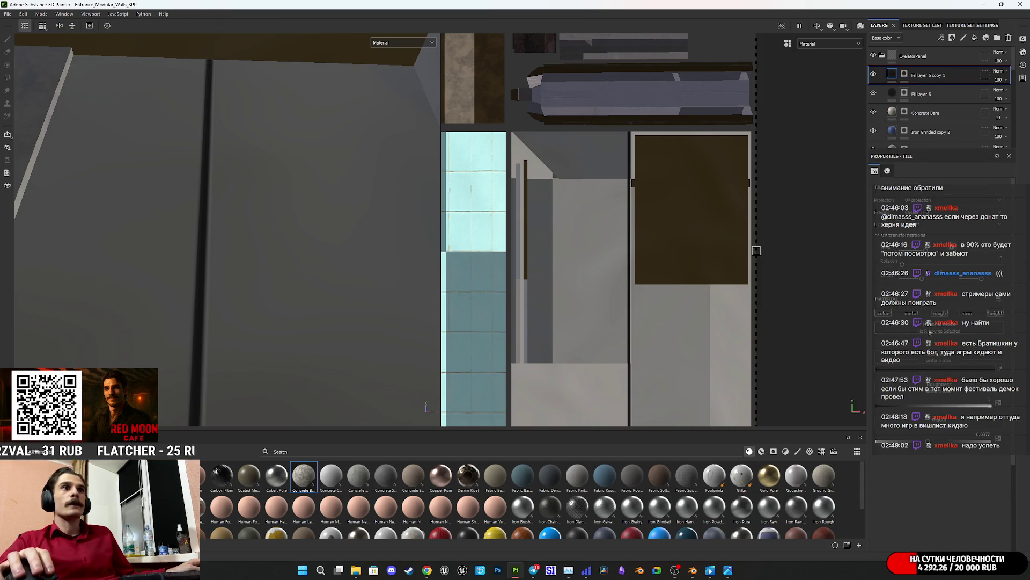
pyautogui.rightClick(892, 74)
pyautogui.click(910, 71)
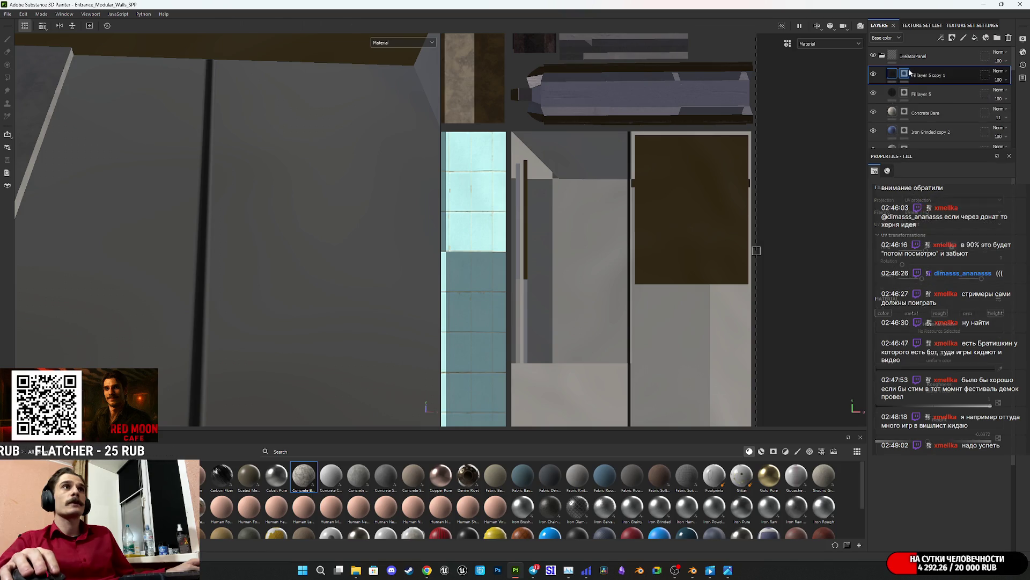
pyautogui.rightClick(910, 71)
pyautogui.click(950, 314)
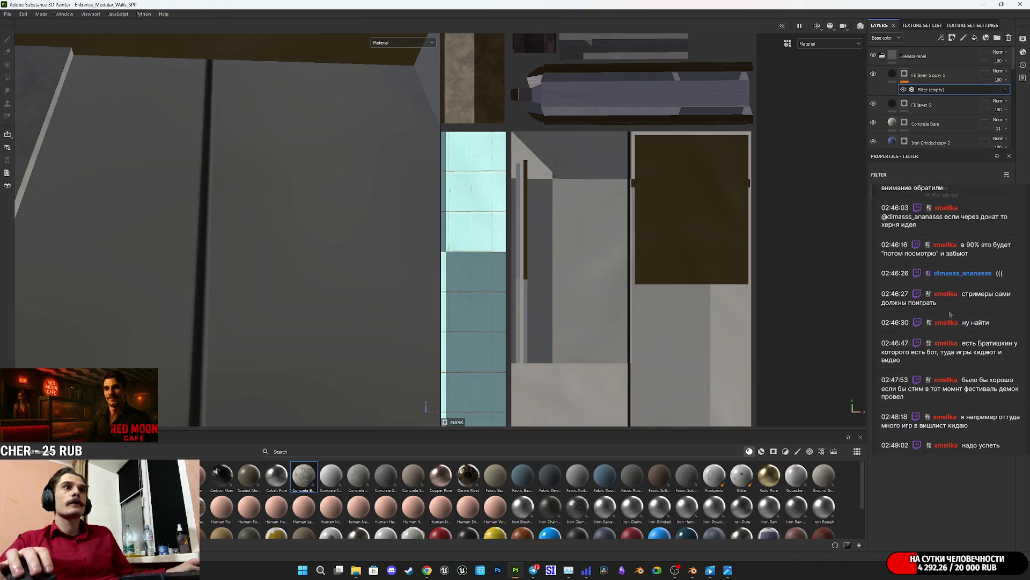
pyautogui.click(953, 195)
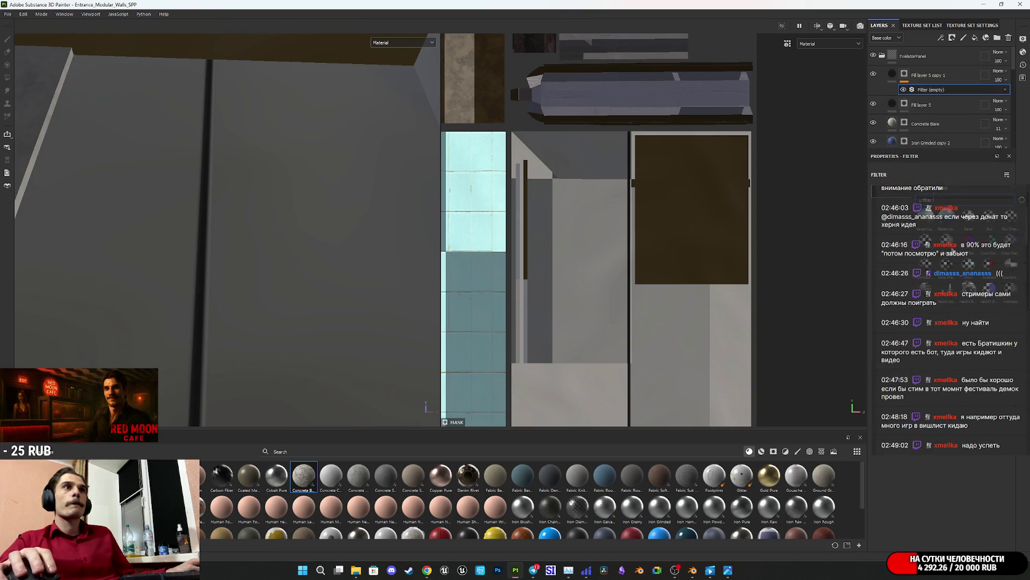
pyautogui.click(993, 222)
pyautogui.moveTo(301, 269)
pyautogui.keyDown('alt'); pyautogui.mouseDown()
pyautogui.moveTo(242, 287)
pyautogui.moveTo(200, 346)
pyautogui.moveTo(403, 214)
pyautogui.moveTo(140, 289)
pyautogui.moveTo(220, 278)
pyautogui.mouseUp(); pyautogui.keyUp('alt')
# Step: Lighten the copy's fill base colour slightly
pyautogui.click(895, 79)
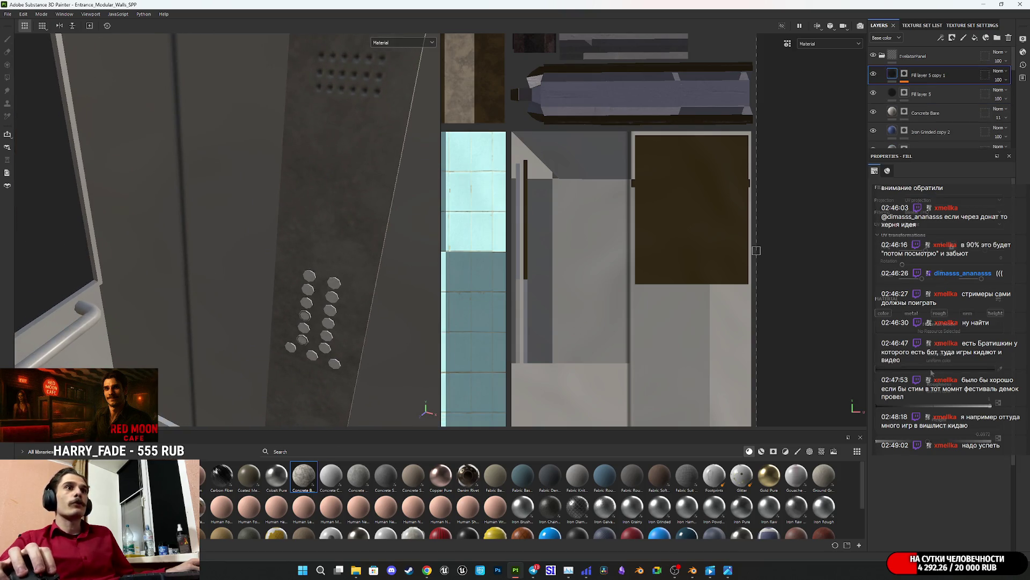
pyautogui.click(932, 370)
pyautogui.moveTo(835, 365); pyautogui.dragTo(823, 354)
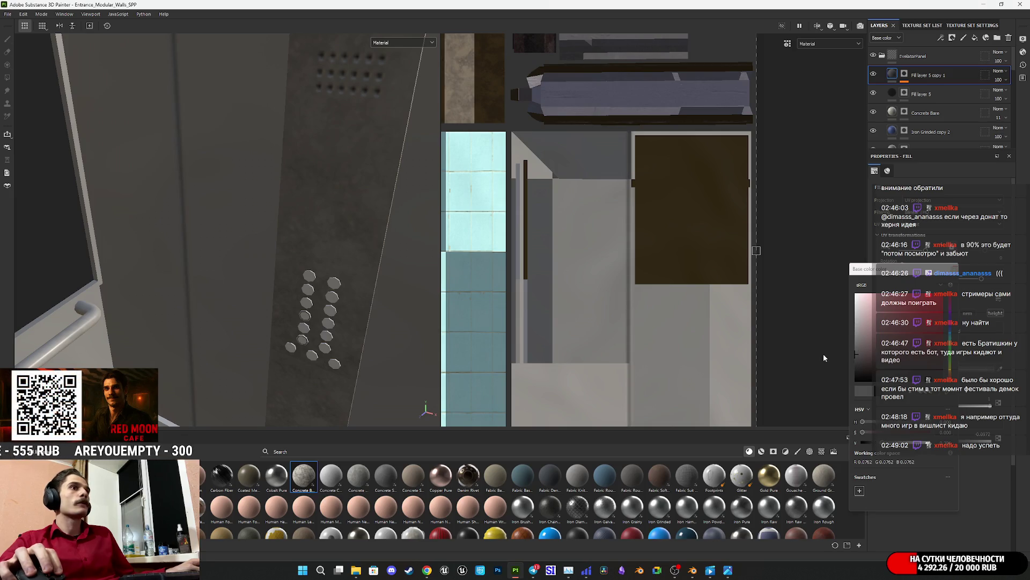
pyautogui.click(955, 270)
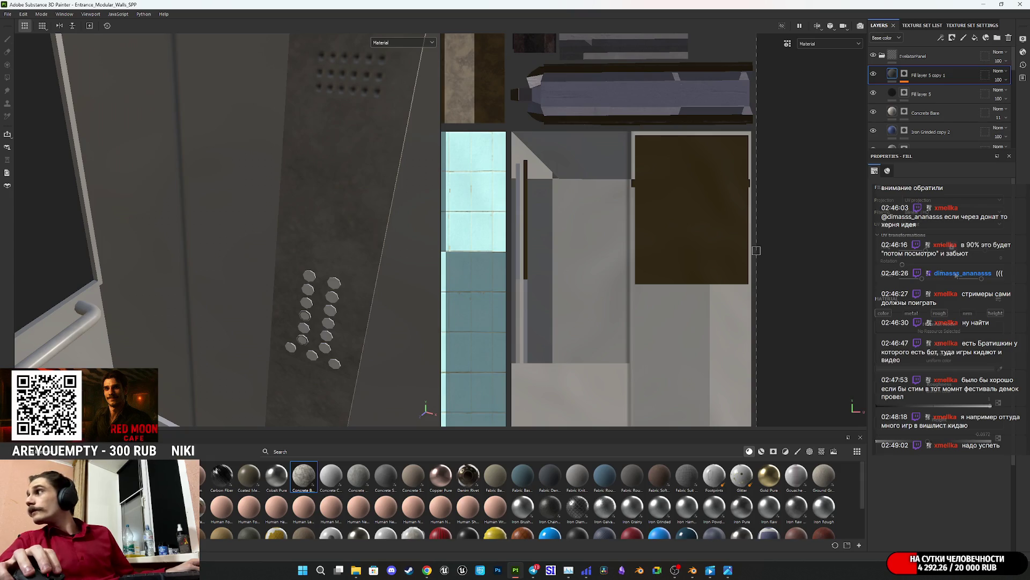
pyautogui.moveTo(301, 226)
pyautogui.keyDown('alt'); pyautogui.mouseDown()
pyautogui.moveTo(260, 207)
pyautogui.moveTo(356, 156)
pyautogui.moveTo(289, 193)
pyautogui.moveTo(323, 157)
pyautogui.moveTo(221, 235)
pyautogui.moveTo(322, 252)
pyautogui.moveTo(433, 246)
pyautogui.moveTo(202, 356)
pyautogui.moveTo(227, 320)
pyautogui.moveTo(253, 231)
pyautogui.moveTo(246, 166)
pyautogui.moveTo(224, 334)
pyautogui.moveTo(263, 153)
pyautogui.mouseUp(); pyautogui.keyUp('alt')
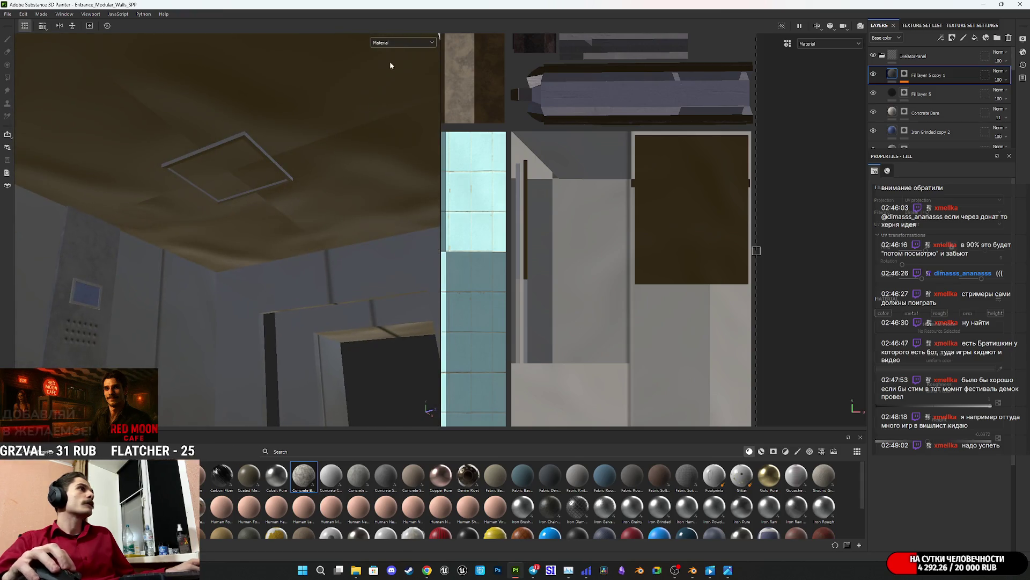
# Step: Check the Base color channel alone, then return the viewport to full material shading
pyautogui.click(402, 43)
pyautogui.click(387, 77)
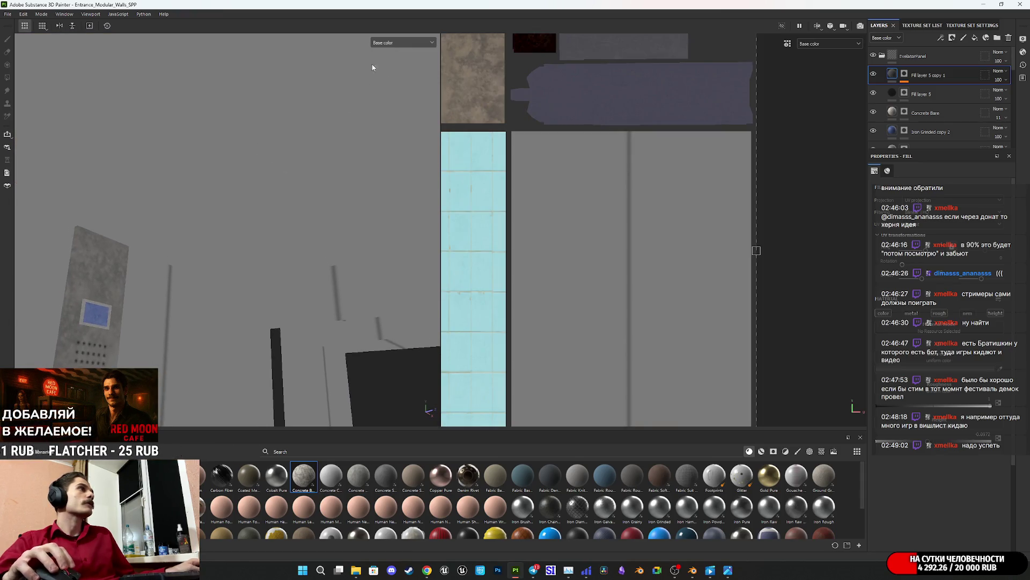
pyautogui.click(390, 43)
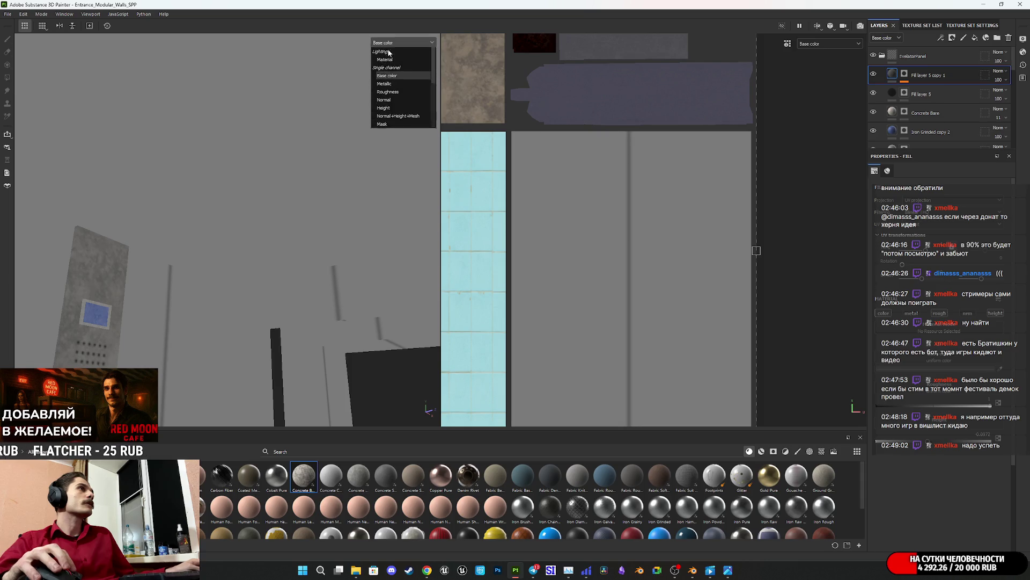
pyautogui.click(388, 78)
pyautogui.click(392, 43)
pyautogui.click(389, 54)
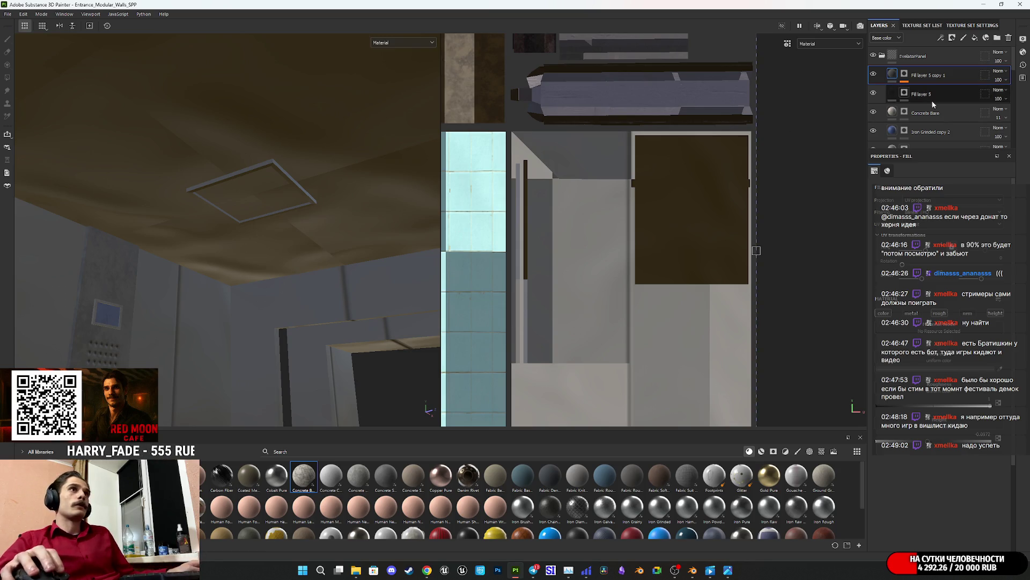
pyautogui.click(881, 56)
# Step: Select Iron Grinded copy 1 and create Iron Grinded copy 2 directly above it
pyautogui.moveTo(316, 296)
pyautogui.keyDown('alt'); pyautogui.mouseDown()
pyautogui.moveTo(301, 269)
pyautogui.moveTo(269, 333)
pyautogui.moveTo(261, 261)
pyautogui.moveTo(282, 242)
pyautogui.moveTo(254, 290)
pyautogui.moveTo(303, 253)
pyautogui.moveTo(327, 166)
pyautogui.moveTo(369, 146)
pyautogui.moveTo(371, 112)
pyautogui.moveTo(311, 154)
pyautogui.moveTo(337, 162)
pyautogui.moveTo(320, 174)
pyautogui.mouseUp(); pyautogui.keyUp('alt')
pyautogui.scroll(-3, 627, 263)
pyautogui.moveTo(627, 263); pyautogui.dragTo(689, 256, button='middle')
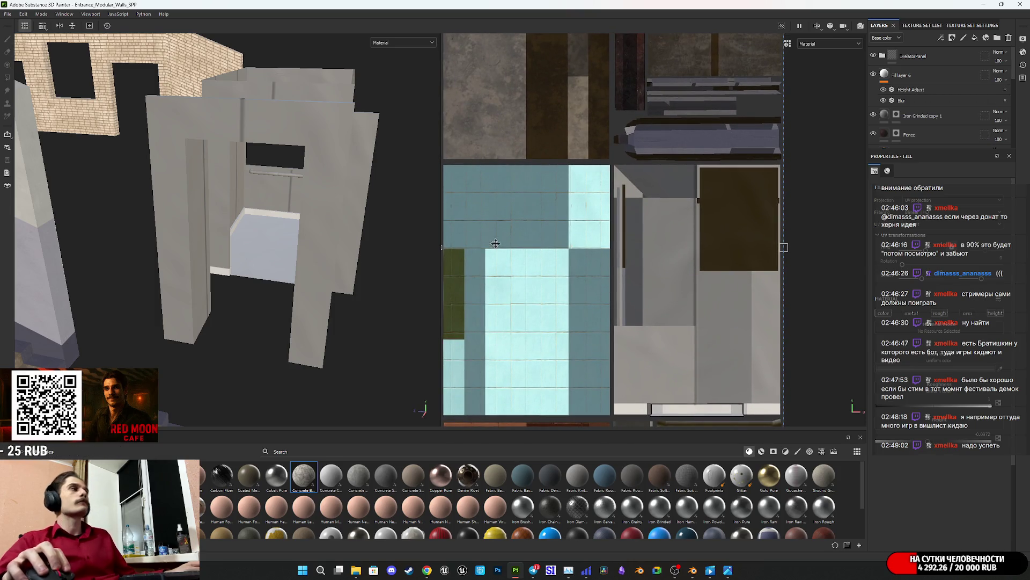
pyautogui.moveTo(292, 175)
pyautogui.keyDown('alt'); pyautogui.mouseDown()
pyautogui.moveTo(318, 227)
pyautogui.moveTo(375, 160)
pyautogui.moveTo(419, 168)
pyautogui.moveTo(376, 182)
pyautogui.moveTo(345, 210)
pyautogui.moveTo(311, 177)
pyautogui.moveTo(268, 280)
pyautogui.moveTo(311, 273)
pyautogui.moveTo(277, 286)
pyautogui.moveTo(306, 305)
pyautogui.mouseUp(); pyautogui.keyUp('alt')
pyautogui.scroll(3, 279, 285)
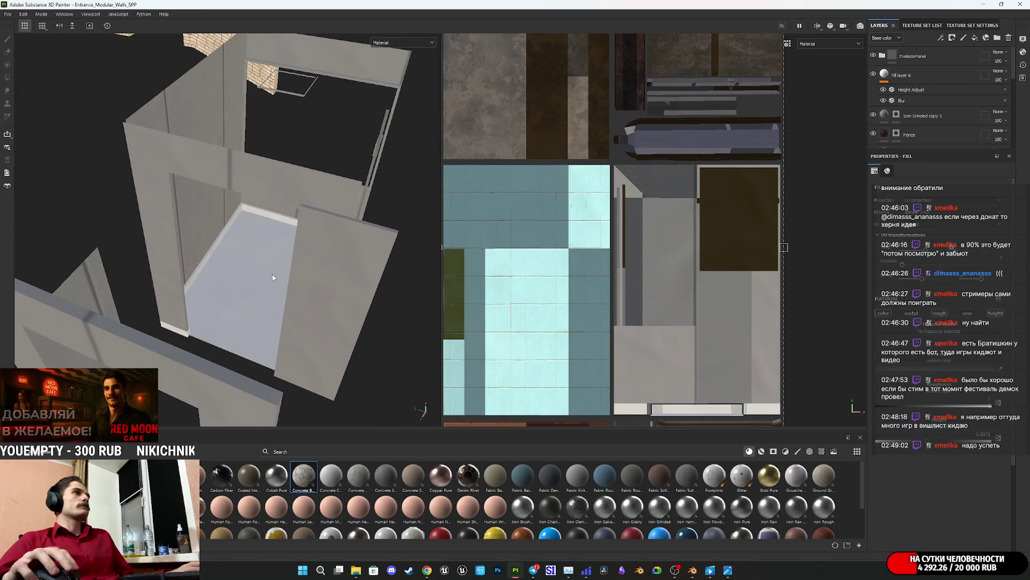
pyautogui.click(881, 56)
pyautogui.click(882, 56)
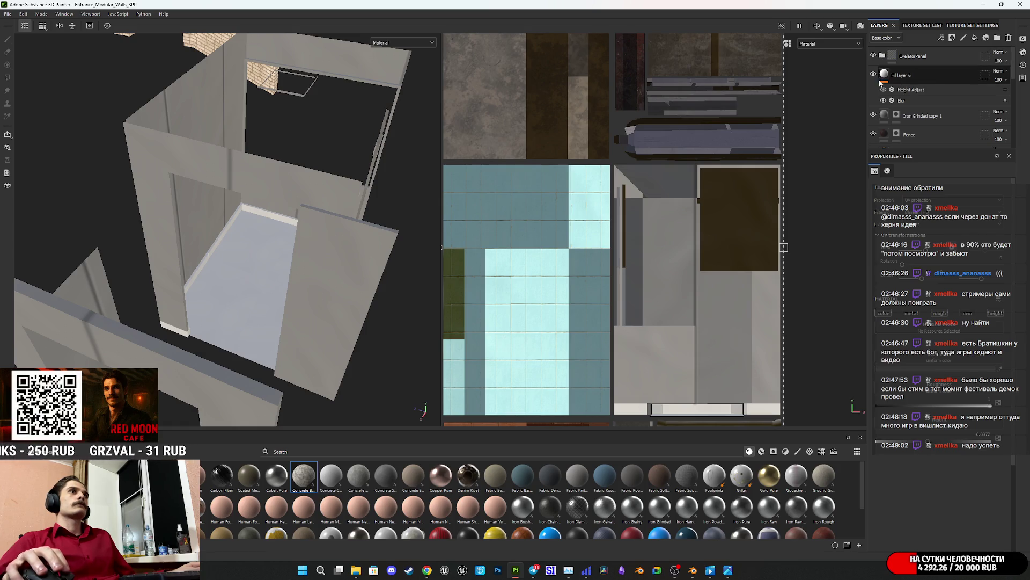
pyautogui.click(964, 116)
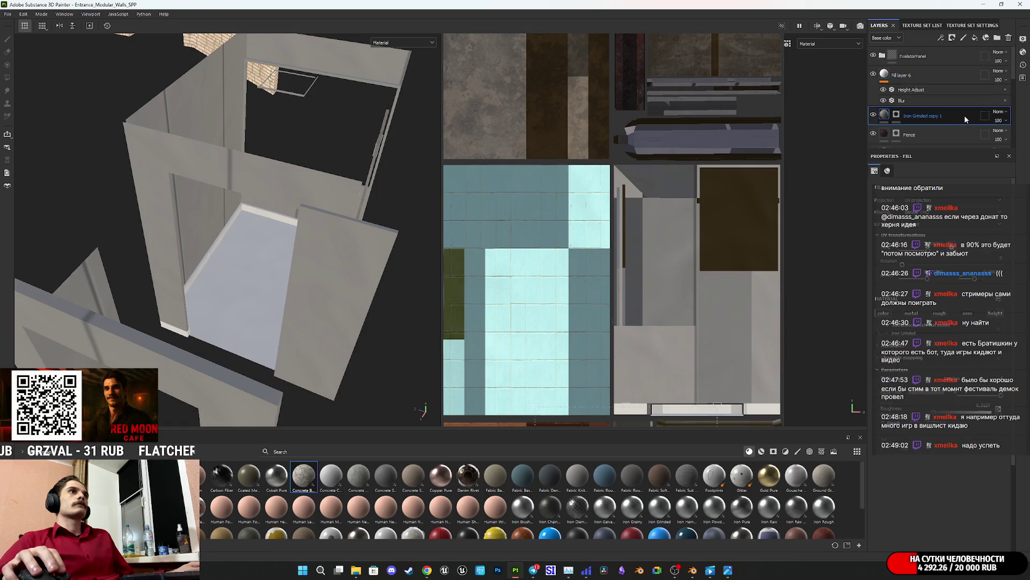
pyautogui.moveTo(961, 119)
pyautogui.mouseDown()
pyautogui.moveTo(955, 69)
pyautogui.moveTo(955, 90)
pyautogui.mouseUp()
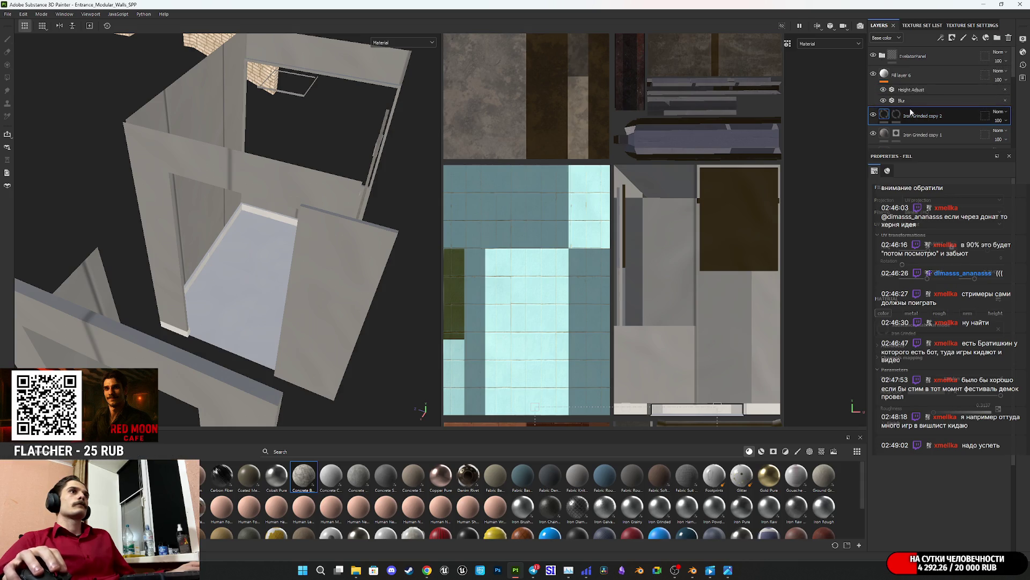
pyautogui.rightClick(895, 116)
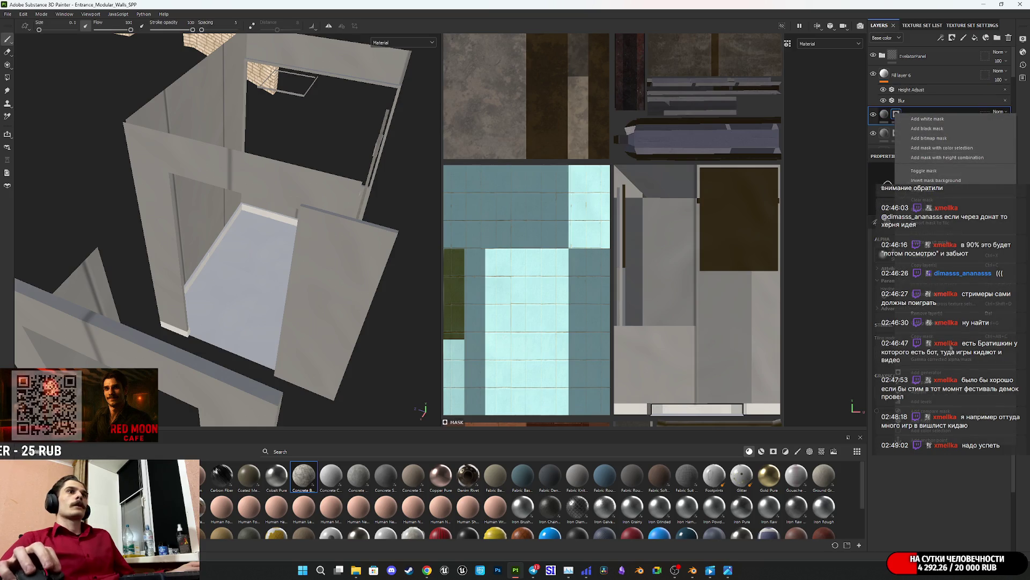
# Step: Give Iron Grinded copy 2 a black mask revealing only a thin strip of faces via Polygon Fill
pyautogui.click(897, 116)
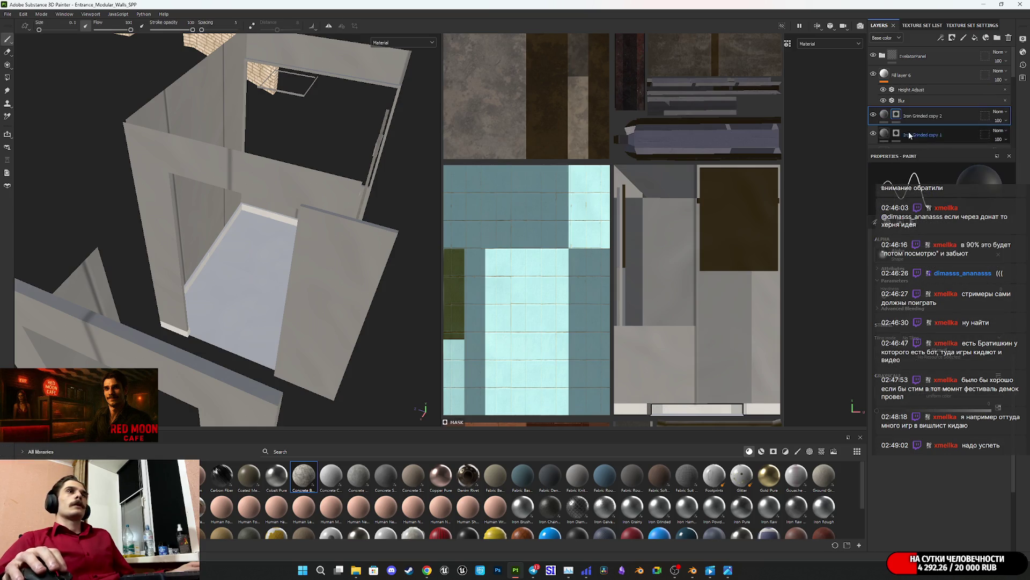
pyautogui.moveTo(671, 377); pyautogui.dragTo(668, 233, button='middle')
pyautogui.scroll(3, 627, 256)
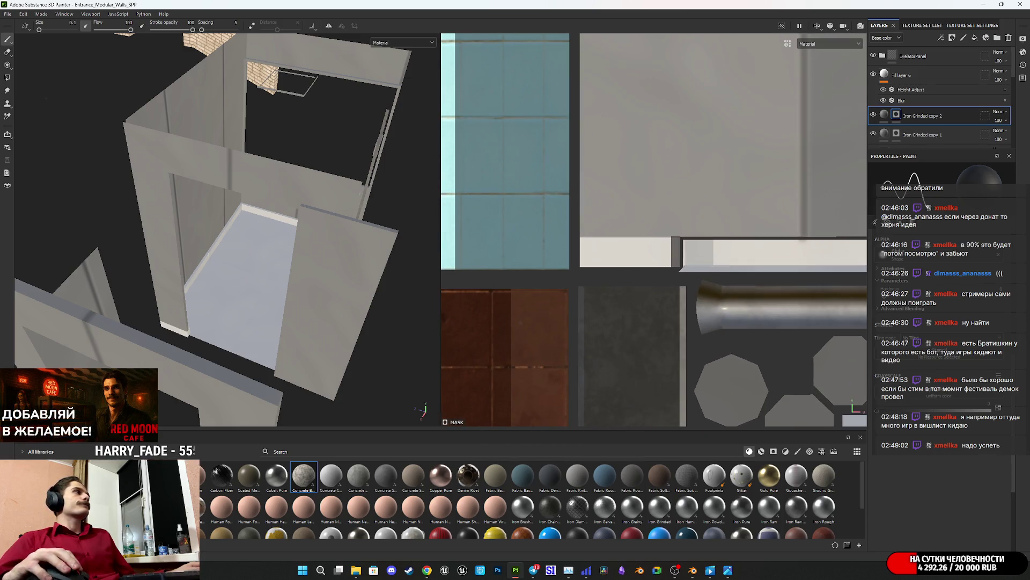
pyautogui.click(8, 78)
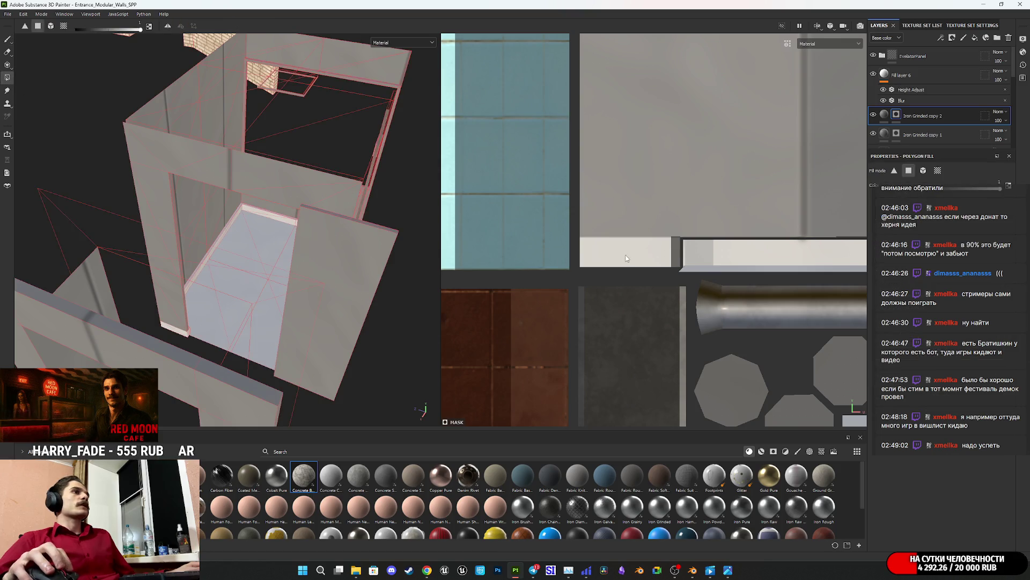
pyautogui.scroll(2, 626, 258)
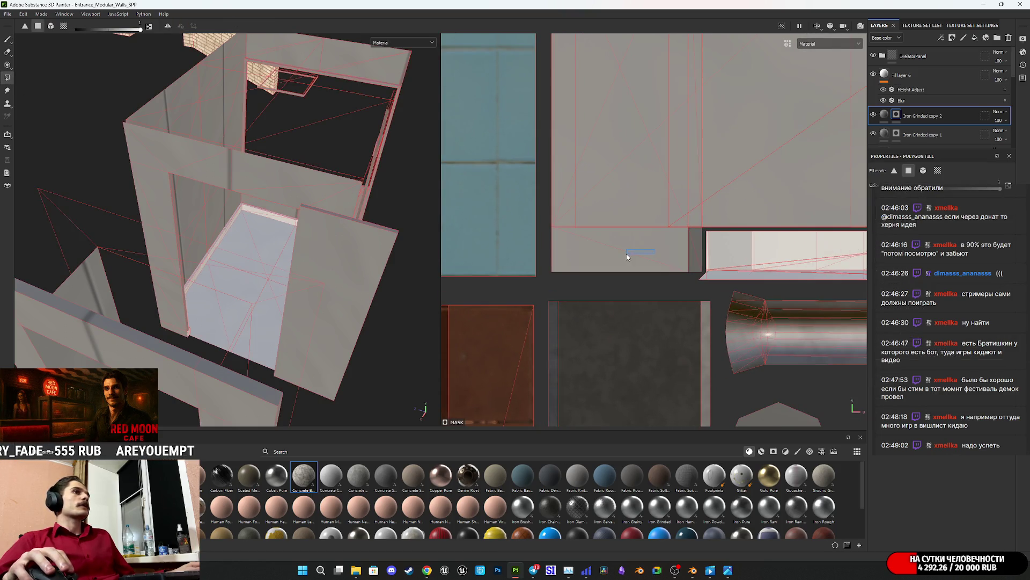
pyautogui.moveTo(701, 254); pyautogui.dragTo(571, 257, button='middle')
pyautogui.moveTo(374, 297)
pyautogui.keyDown('alt'); pyautogui.mouseDown()
pyautogui.moveTo(282, 284)
pyautogui.moveTo(292, 207)
pyautogui.moveTo(305, 258)
pyautogui.mouseUp(); pyautogui.keyUp('alt')
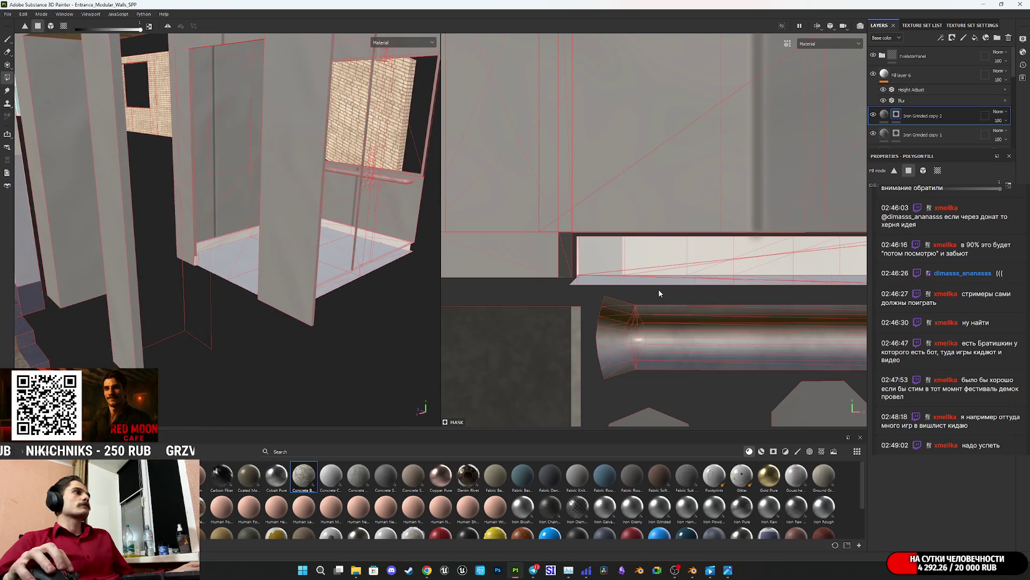
pyautogui.moveTo(659, 289); pyautogui.dragTo(633, 264)
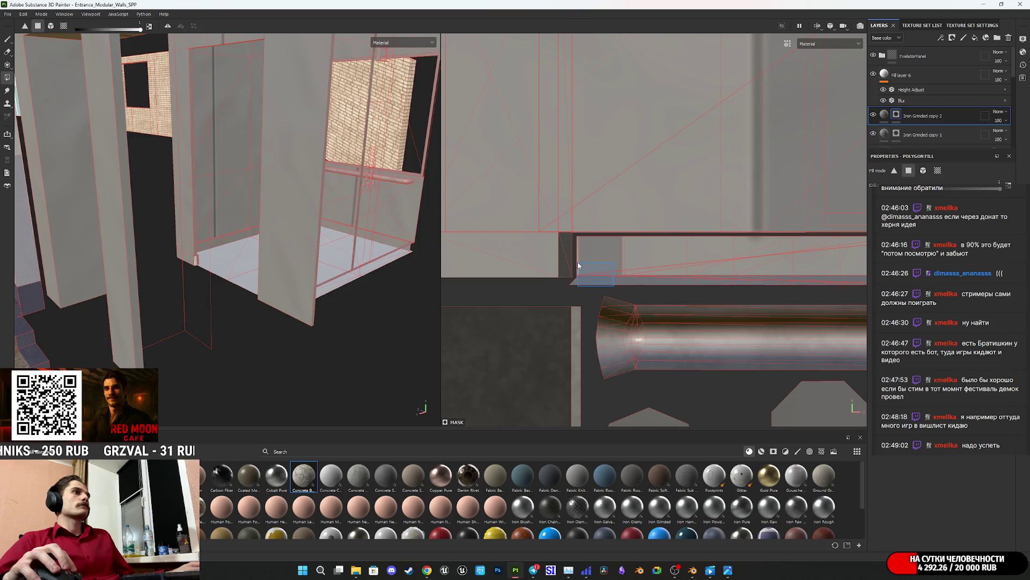
pyautogui.moveTo(682, 272); pyautogui.dragTo(416, 280, button='middle')
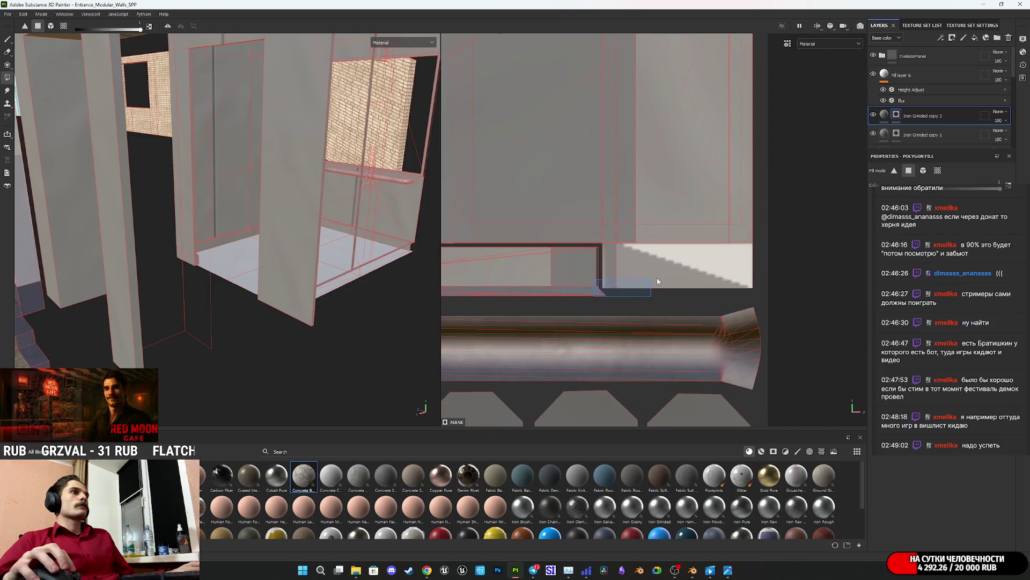
# Step: Darken Iron Grinded copy 2's metal colour
pyautogui.click(888, 117)
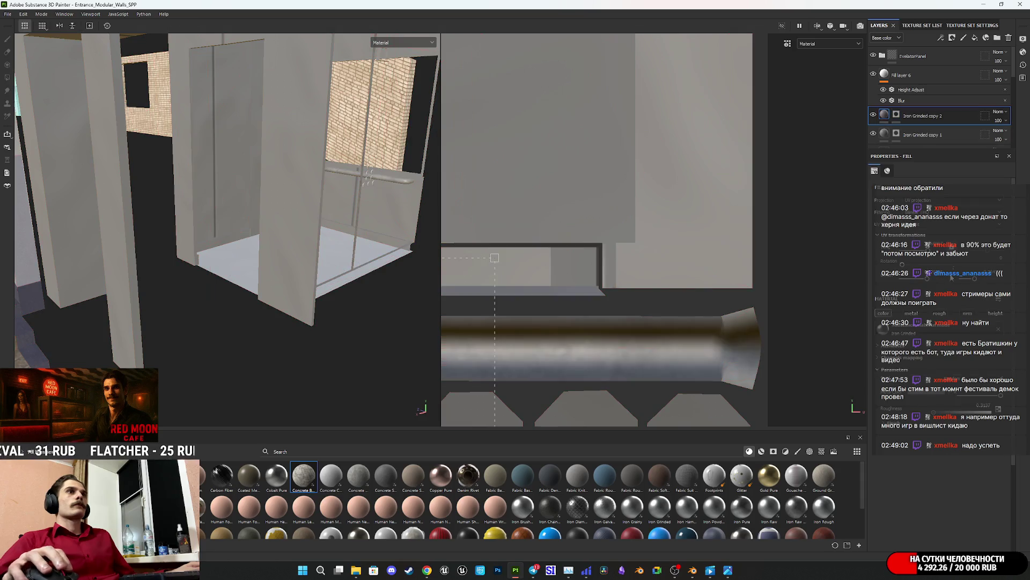
pyautogui.click(927, 396)
pyautogui.moveTo(861, 341); pyautogui.dragTo(826, 354)
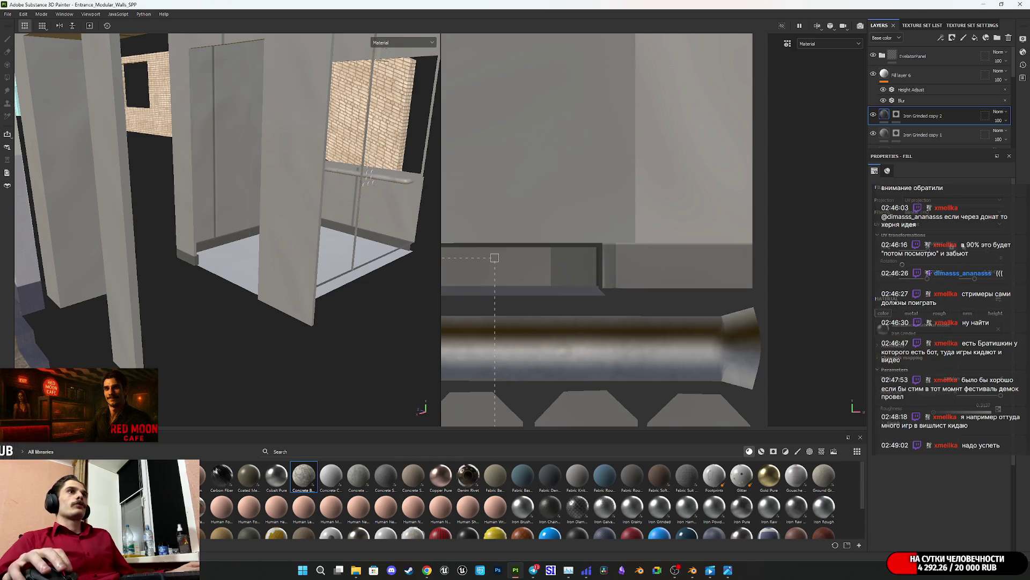
pyautogui.click(947, 80)
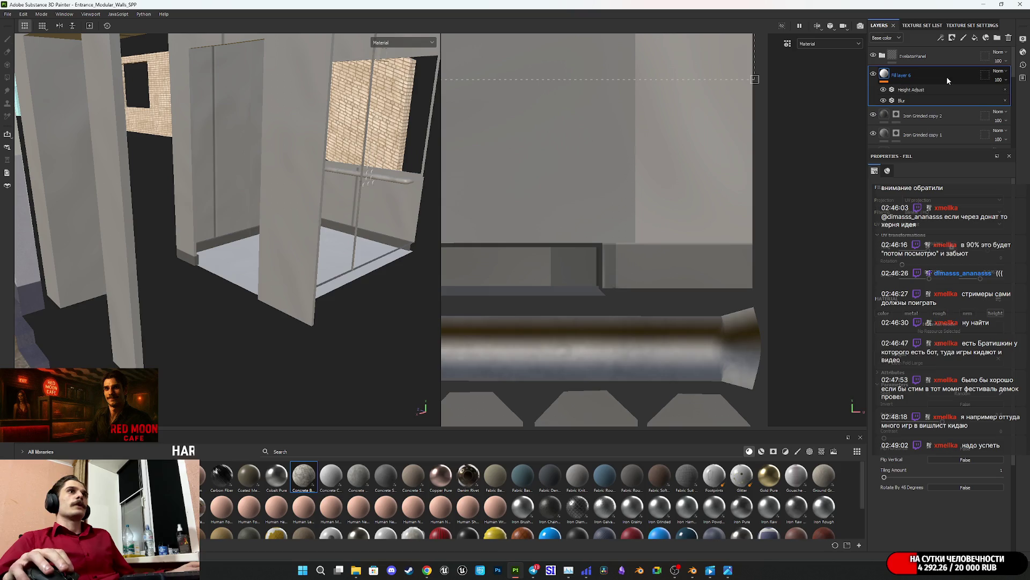
# Step: Drag the Mortar Wall material from the shelf into the stack above Fill layer 6
pyautogui.scroll(-2, 719, 507)
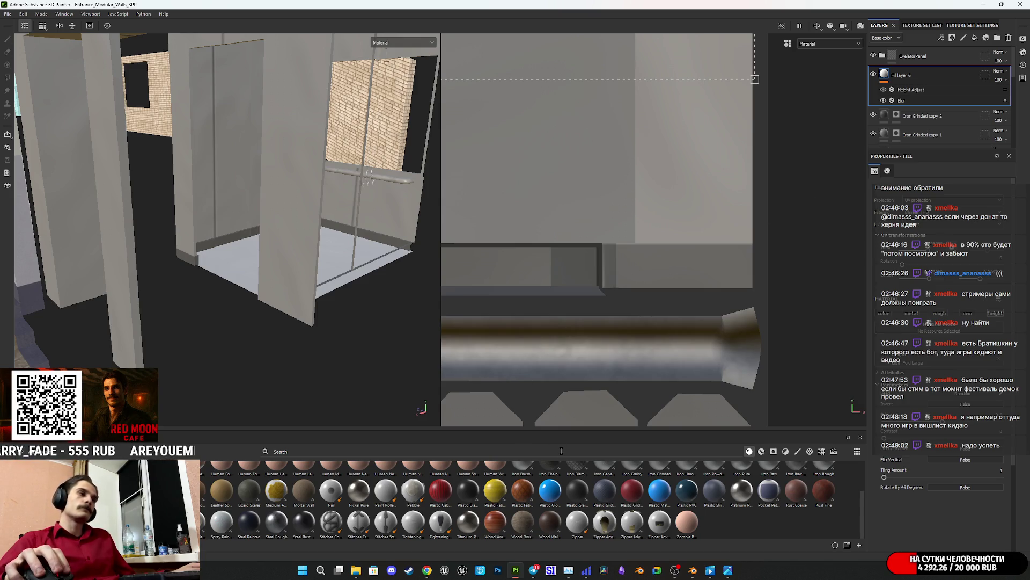
pyautogui.scroll(2, 508, 503)
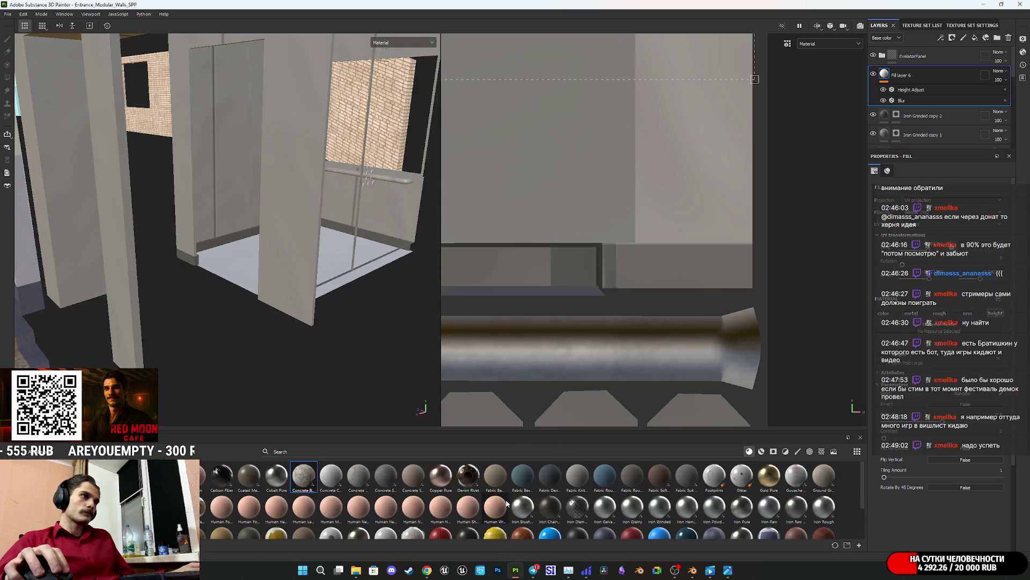
pyautogui.scroll(-2, 462, 509)
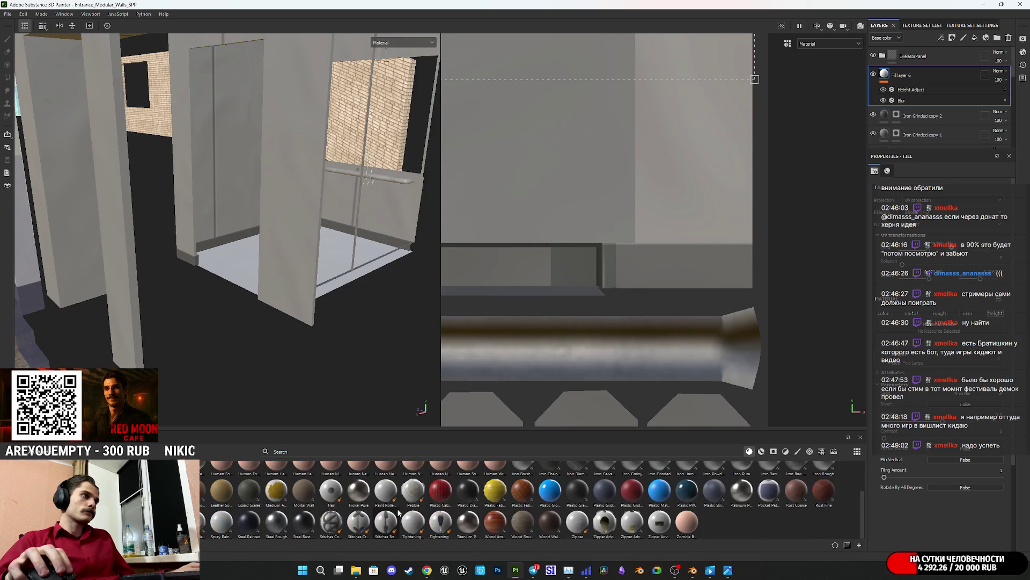
pyautogui.scroll(2, 617, 508)
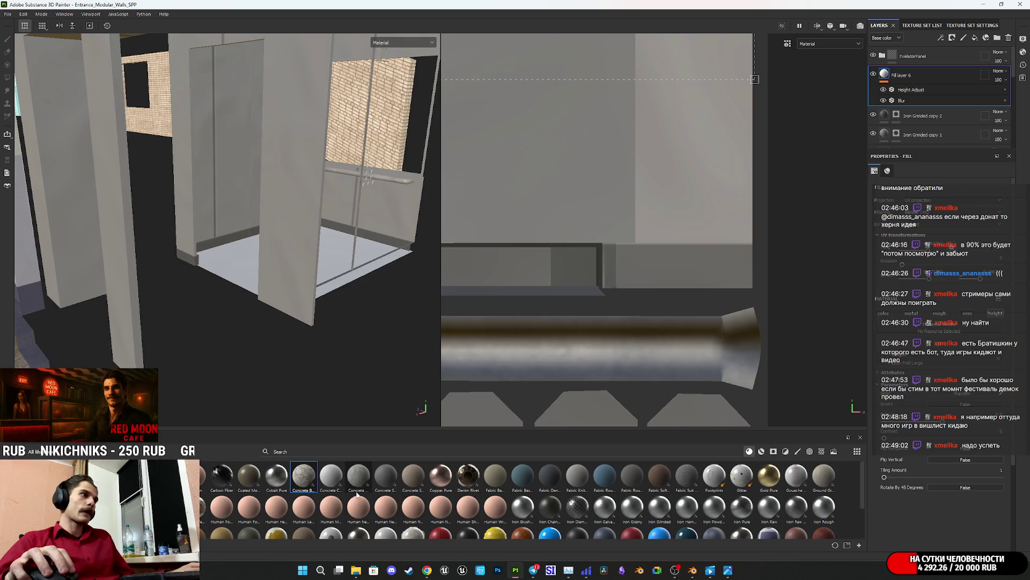
pyautogui.scroll(-2, 408, 507)
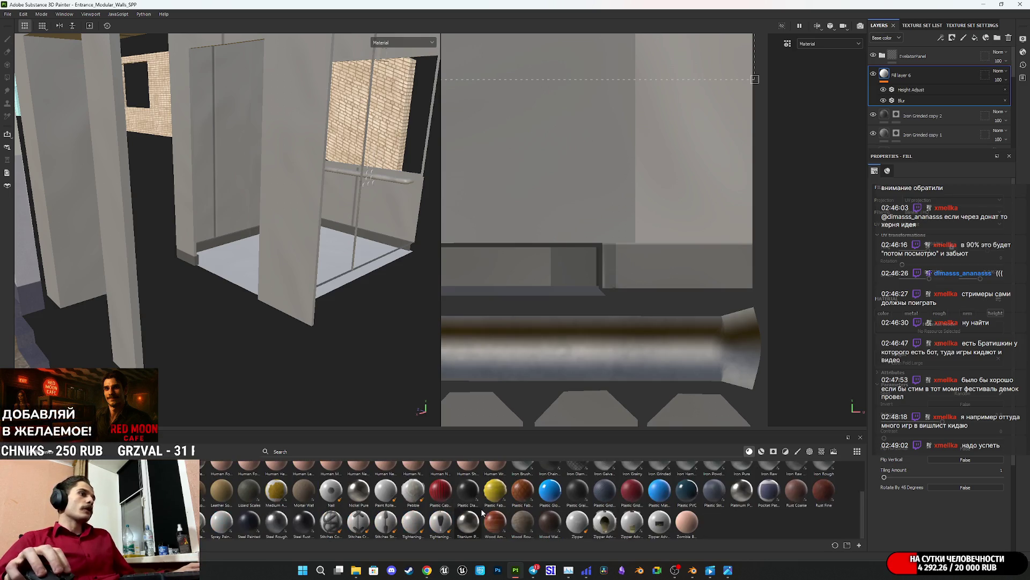
pyautogui.moveTo(305, 498)
pyautogui.mouseDown()
pyautogui.moveTo(913, 126)
pyautogui.moveTo(911, 70)
pyautogui.mouseUp()
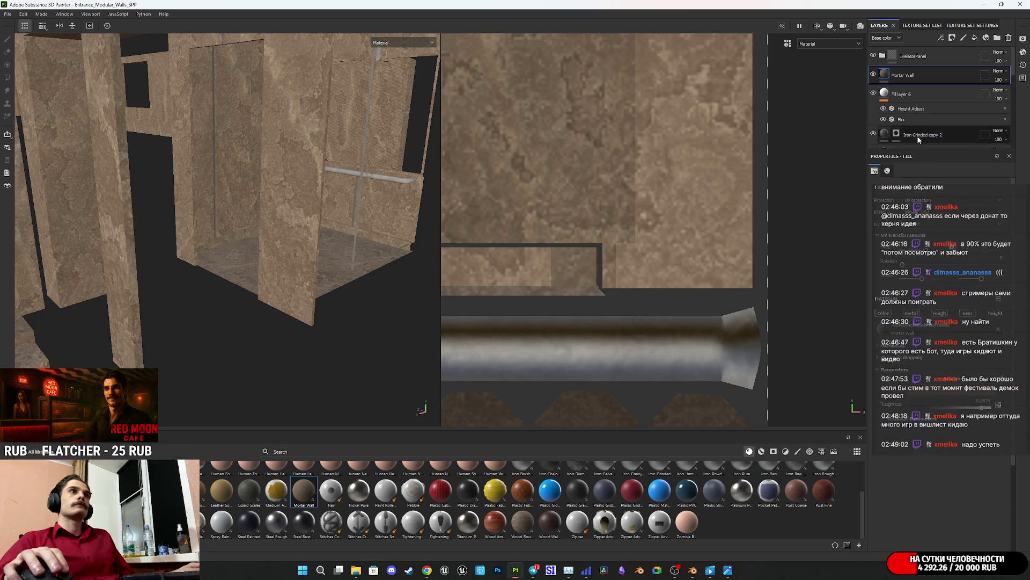
pyautogui.moveTo(881, 79)
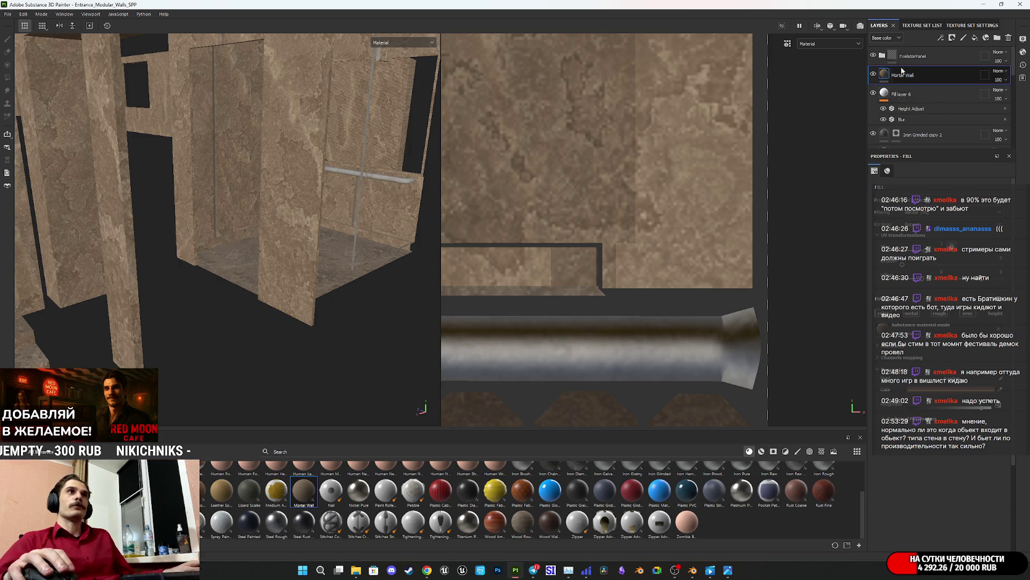
pyautogui.moveTo(928, 104); pyautogui.dragTo(857, 114)
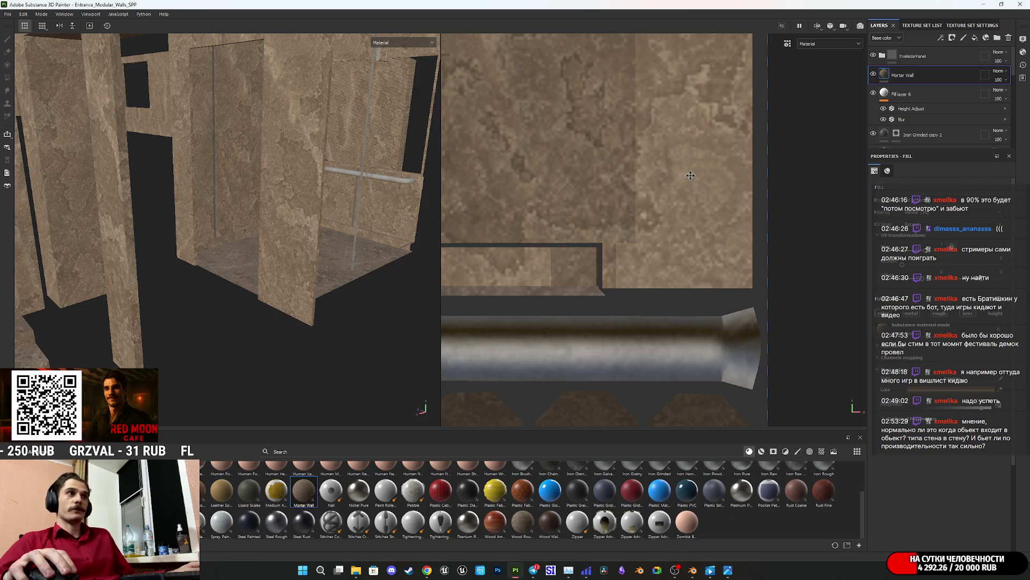
pyautogui.moveTo(884, 76)
pyautogui.mouseDown()
pyautogui.moveTo(843, 74)
pyautogui.moveTo(841, 92)
pyautogui.moveTo(833, 77)
pyautogui.moveTo(886, 76)
pyautogui.mouseUp()
pyautogui.rightClick(888, 76)
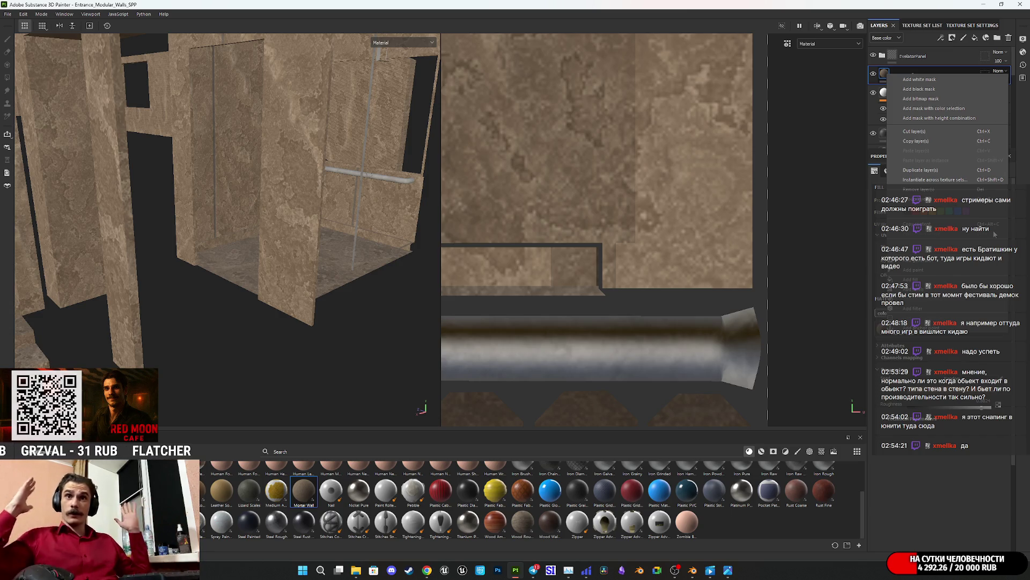
pyautogui.click(883, 76)
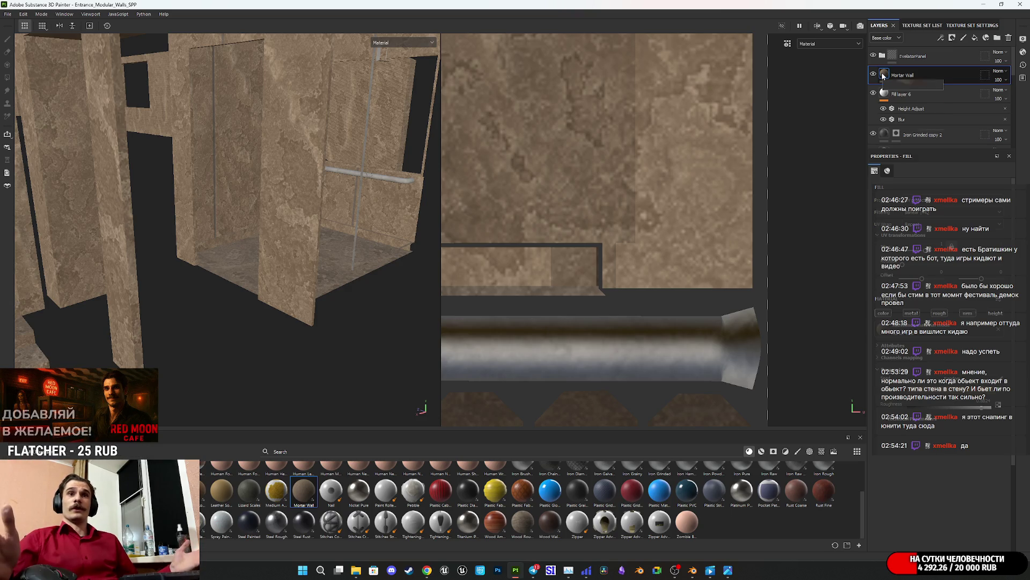
pyautogui.moveTo(883, 76)
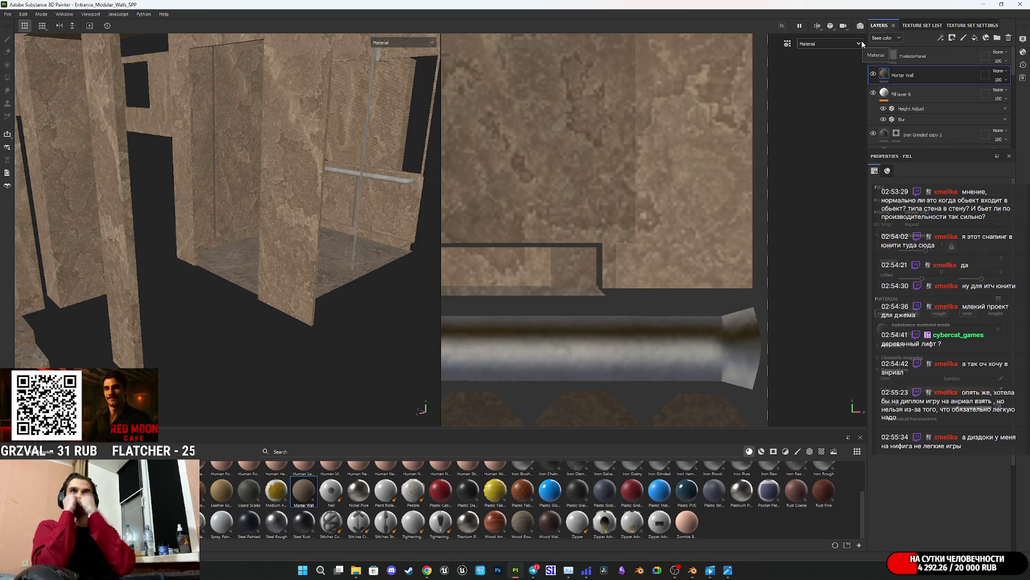
pyautogui.rightClick(888, 72)
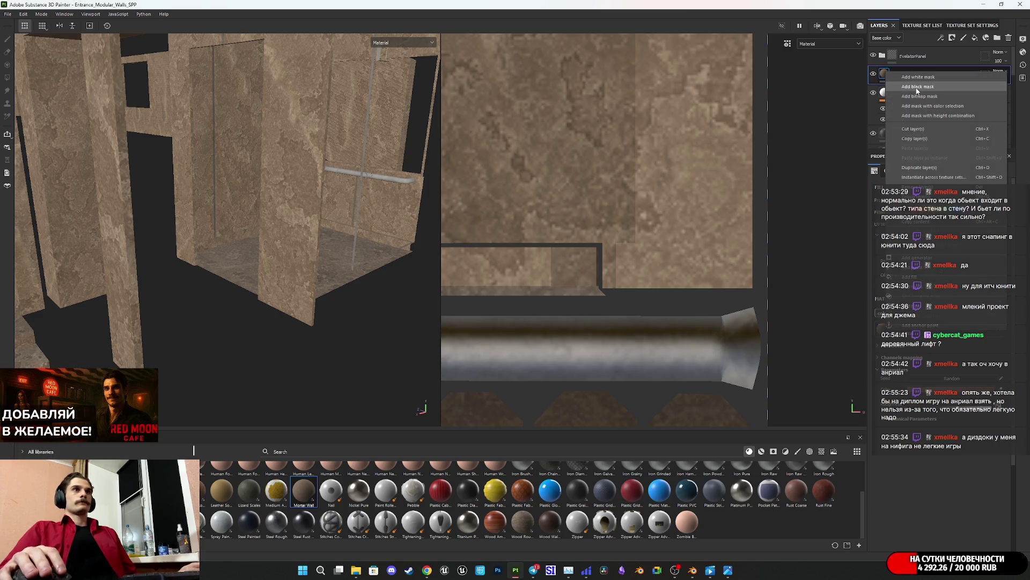
# Step: Add a black mask to Mortar Wall with a Dirt generator in it
pyautogui.click(917, 86)
pyautogui.rightClick(898, 73)
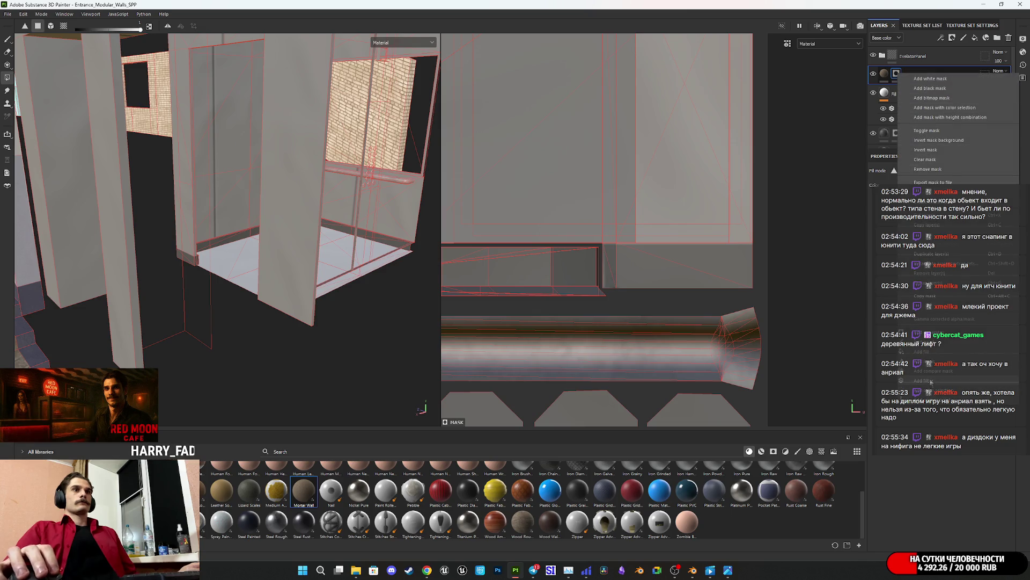
pyautogui.click(932, 333)
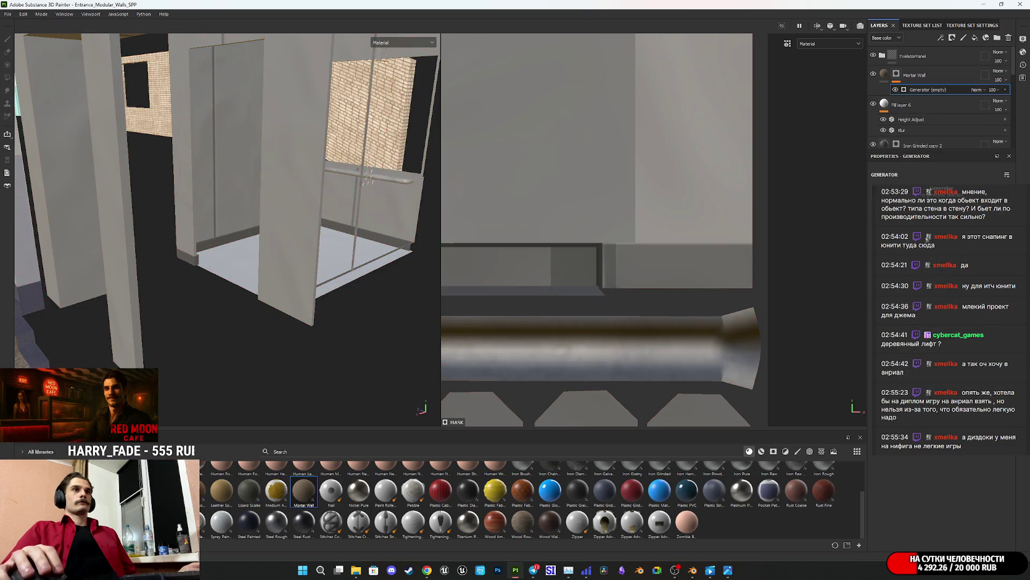
pyautogui.click(942, 188)
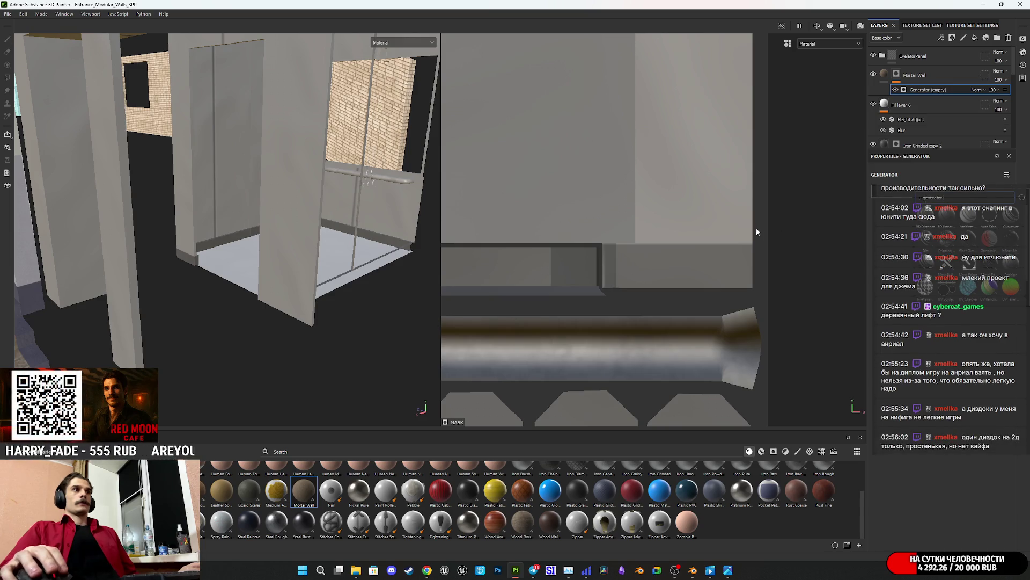
pyautogui.moveTo(252, 301)
pyautogui.keyDown('alt'); pyautogui.mouseDown()
pyautogui.moveTo(296, 364)
pyautogui.moveTo(264, 311)
pyautogui.mouseUp(); pyautogui.keyUp('alt')
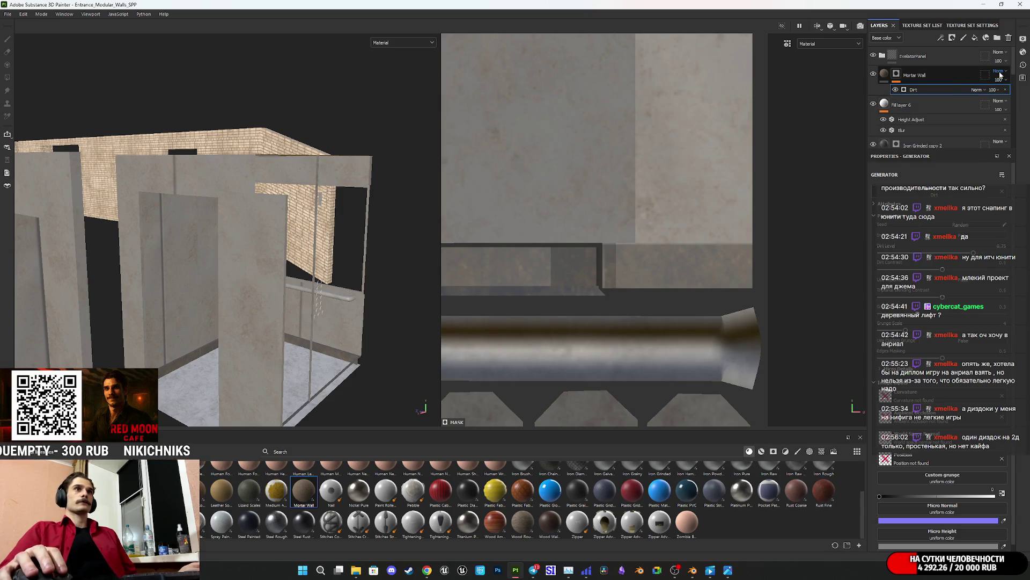
pyautogui.doubleClick(912, 90)
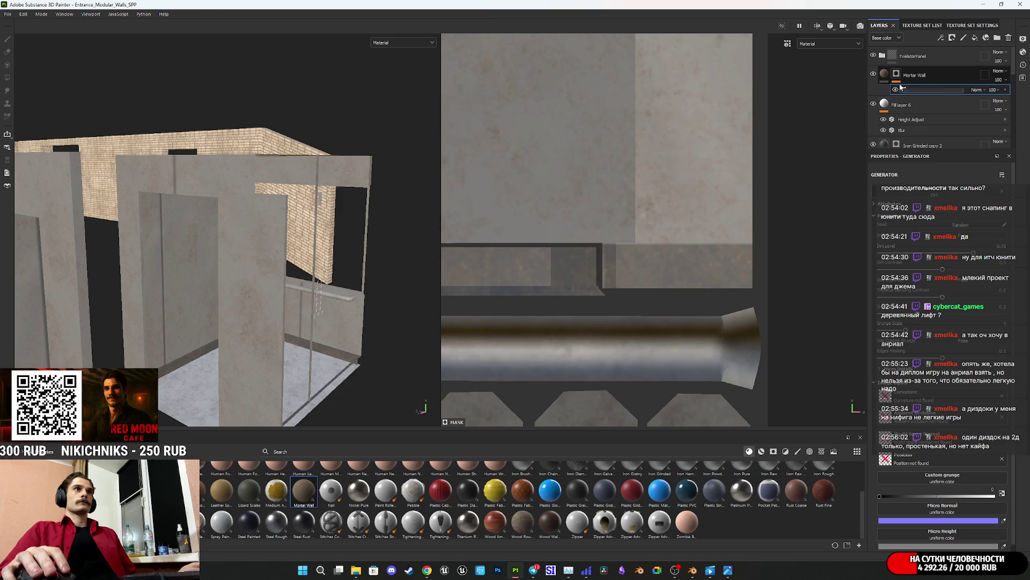
pyautogui.rightClick(916, 91)
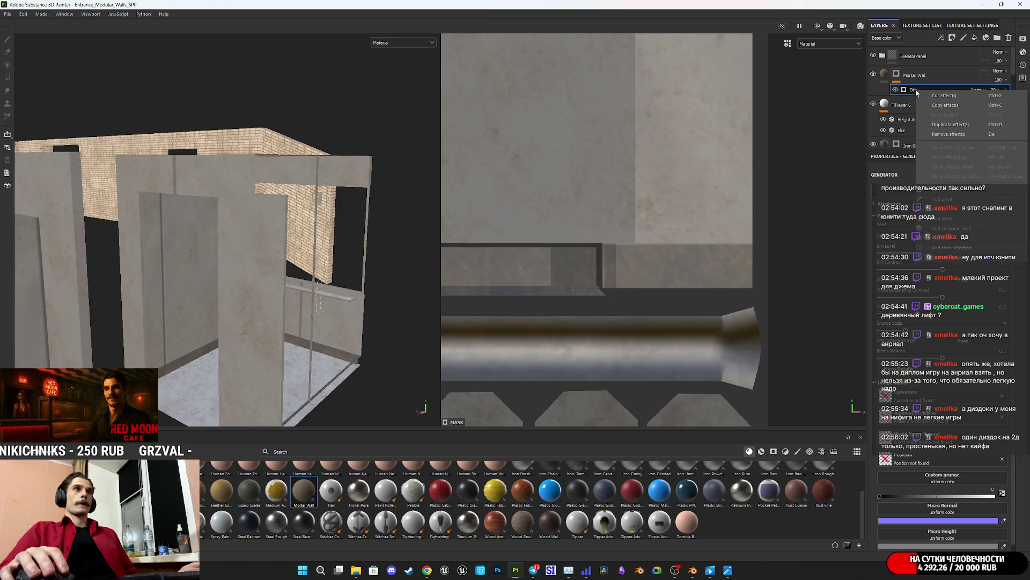
pyautogui.click(916, 91)
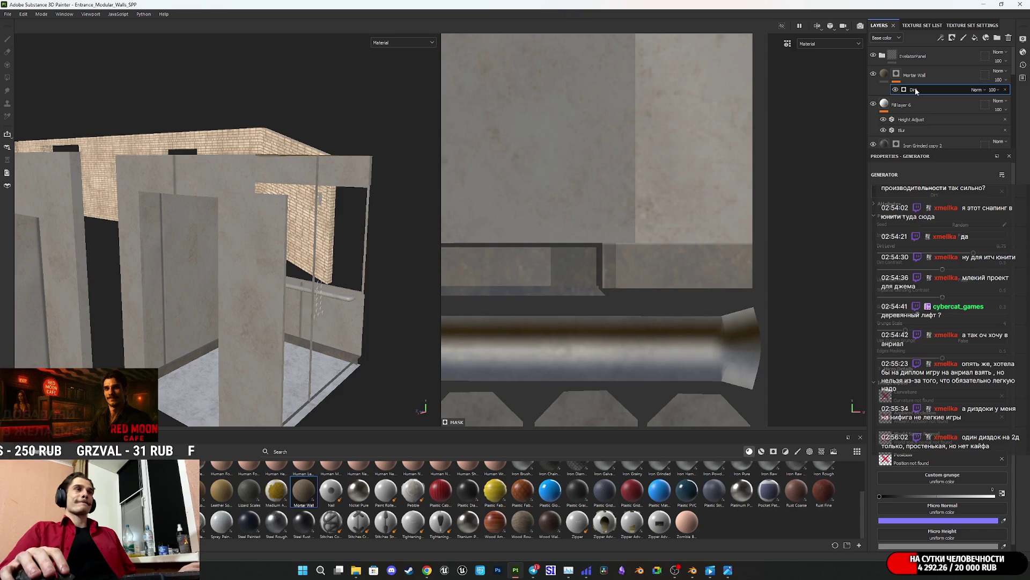
pyautogui.doubleClick(916, 89)
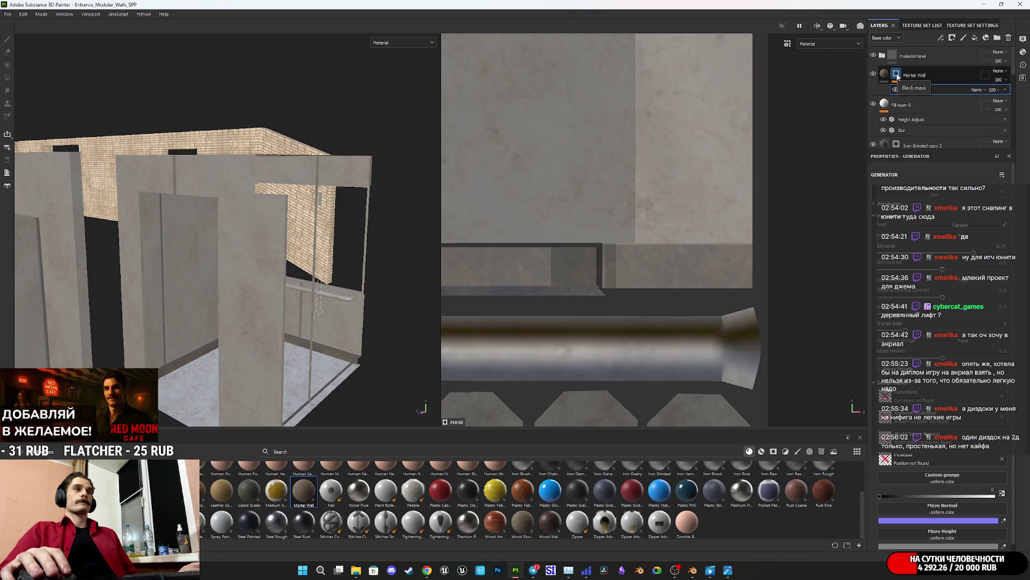
pyautogui.rightClick(915, 91)
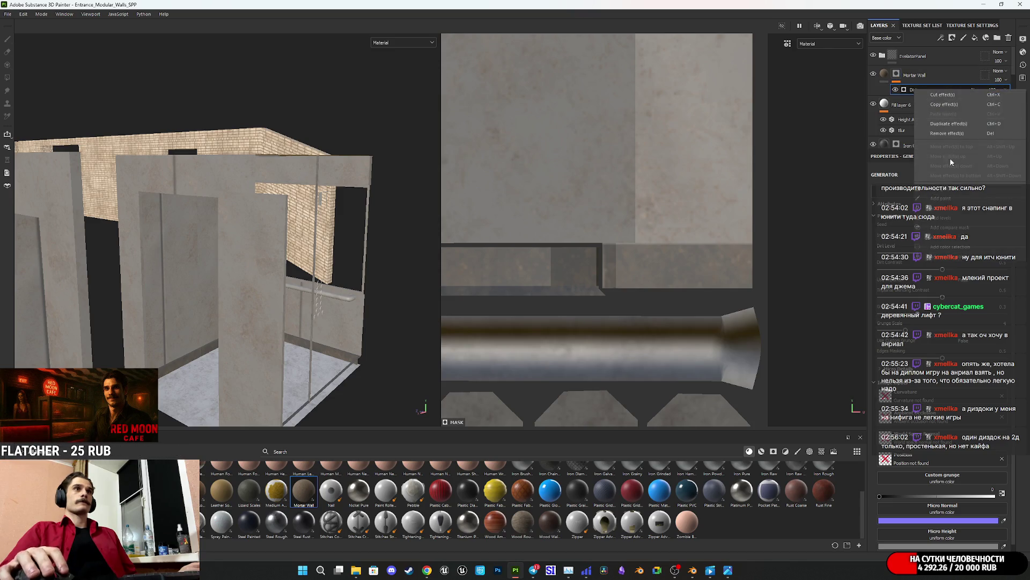
pyautogui.press('Escape')
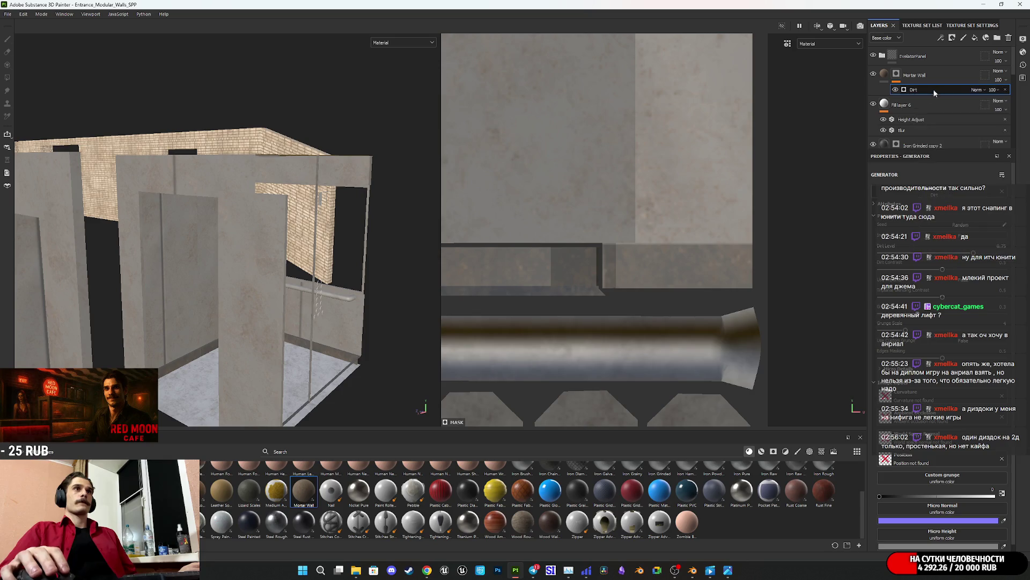
# Step: Replace Dirt with the Metal Edge Wear generator and raise its value from 0.01 to about 0.2
pyautogui.click(1004, 194)
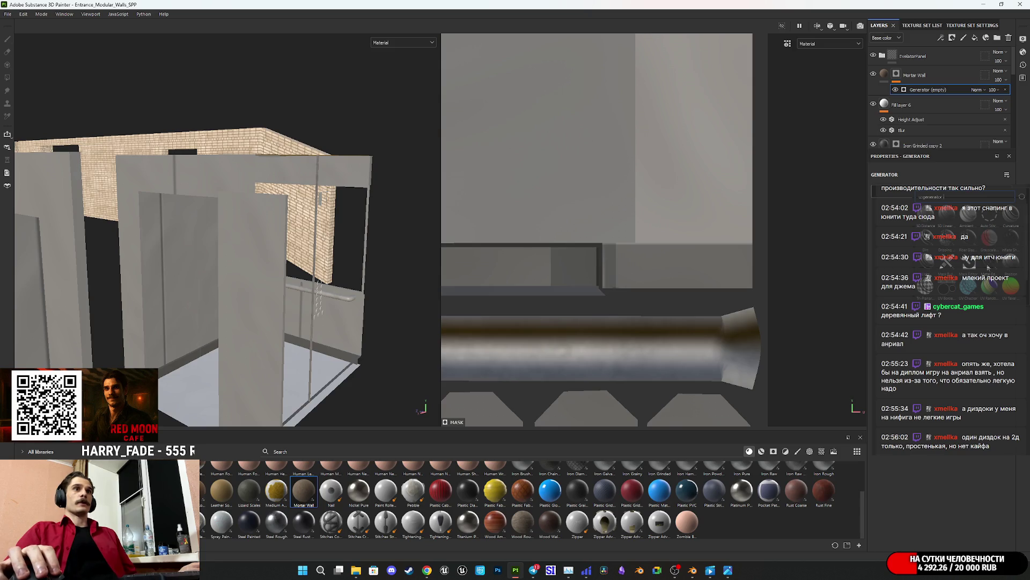
pyautogui.moveTo(988, 267)
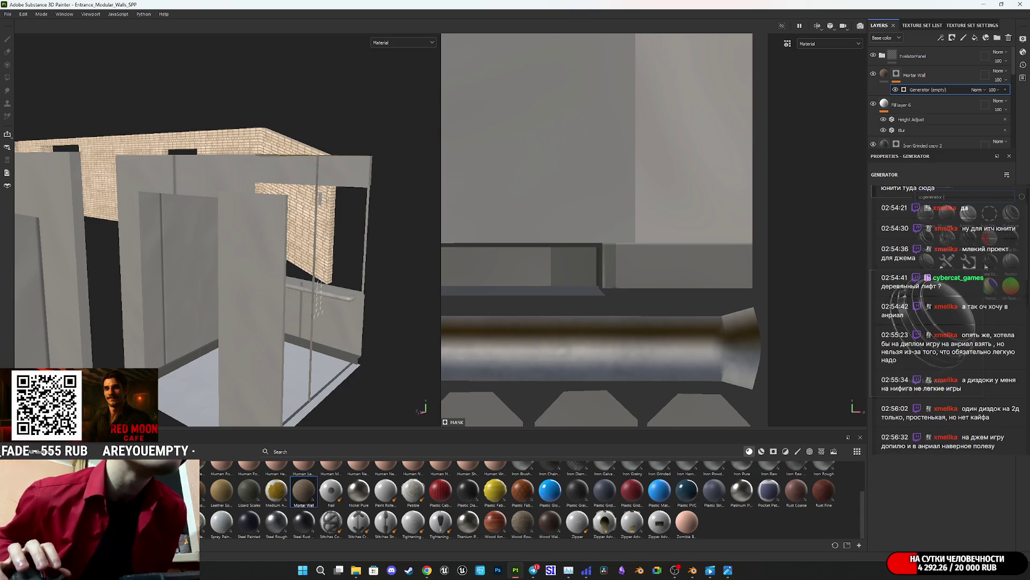
pyautogui.scroll(-1, 1012, 269)
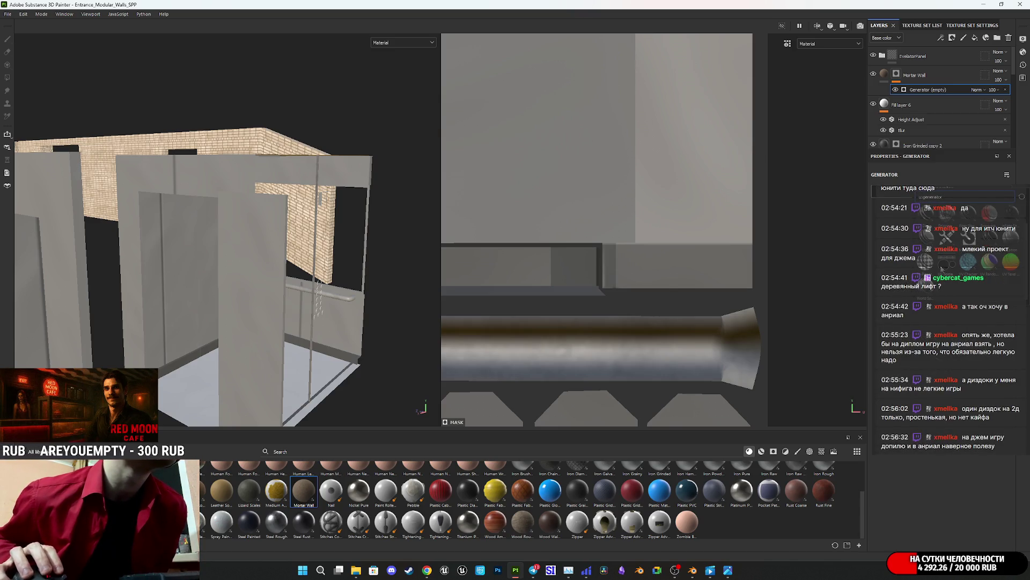
pyautogui.scroll(1, 929, 242)
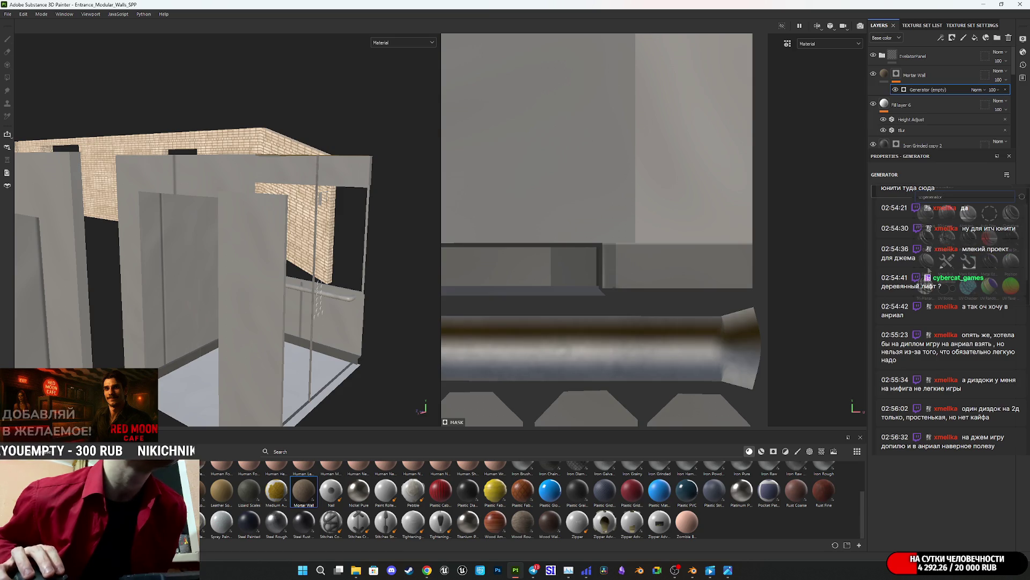
pyautogui.moveTo(927, 264)
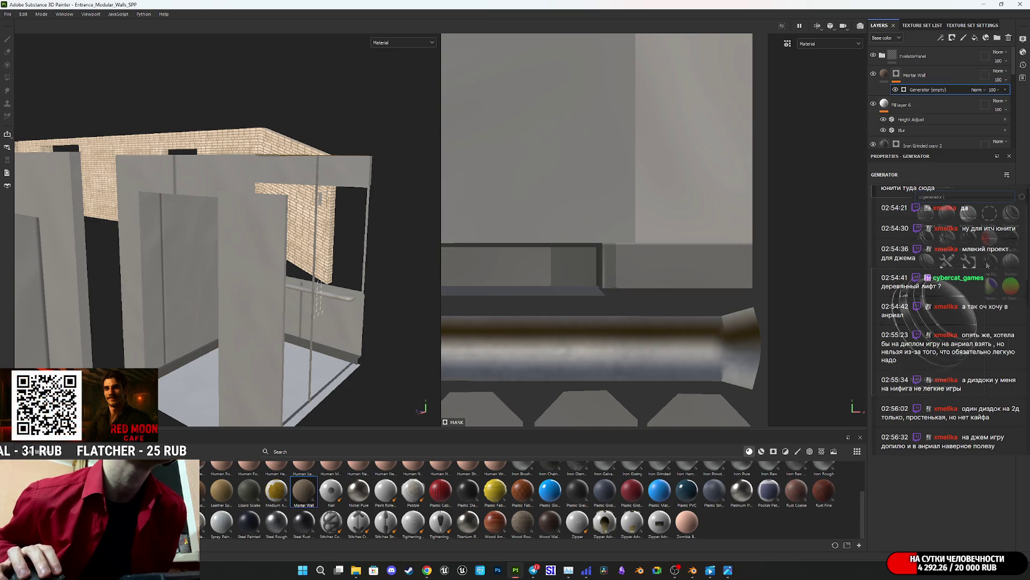
pyautogui.click(980, 257)
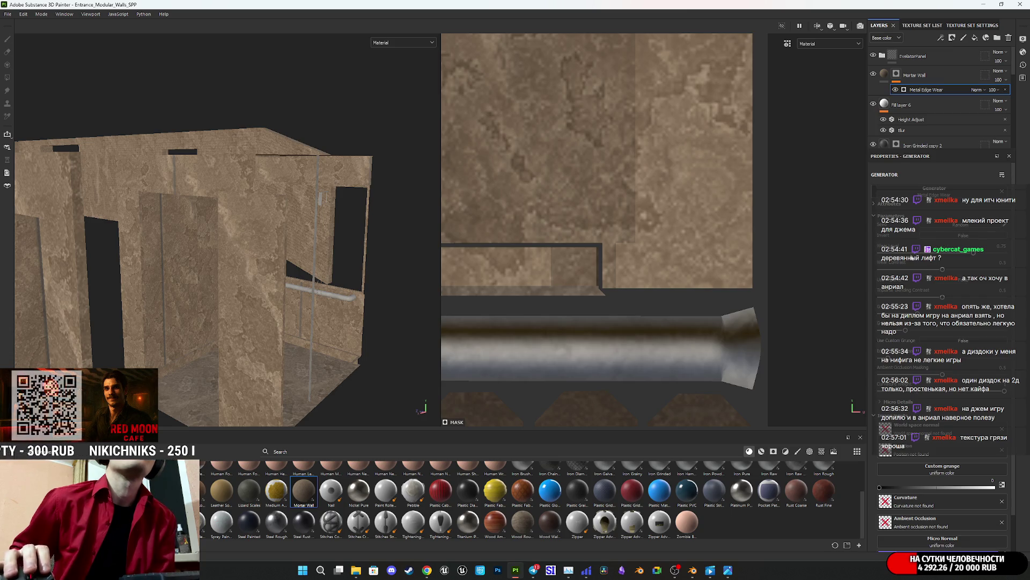
pyautogui.scroll(-2, 911, 422)
pyautogui.scroll(2, 911, 421)
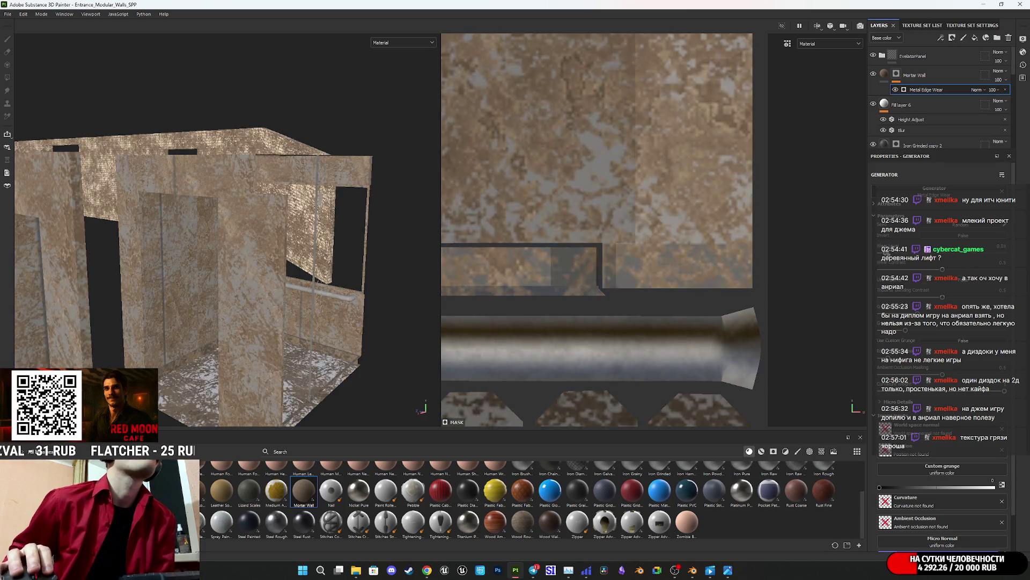
pyautogui.moveTo(891, 254); pyautogui.dragTo(914, 257)
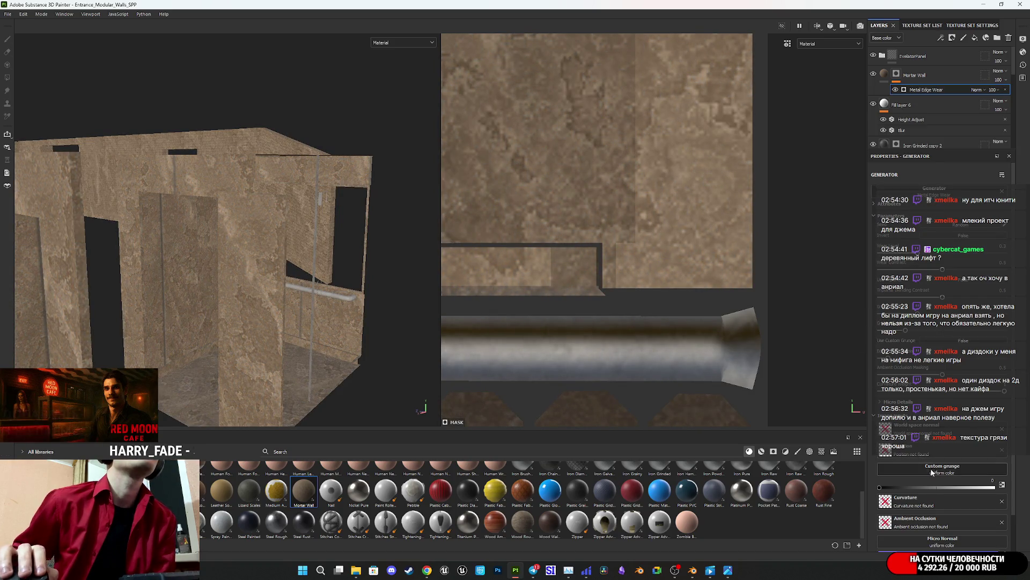
pyautogui.scroll(-2, 938, 457)
pyautogui.scroll(2, 946, 238)
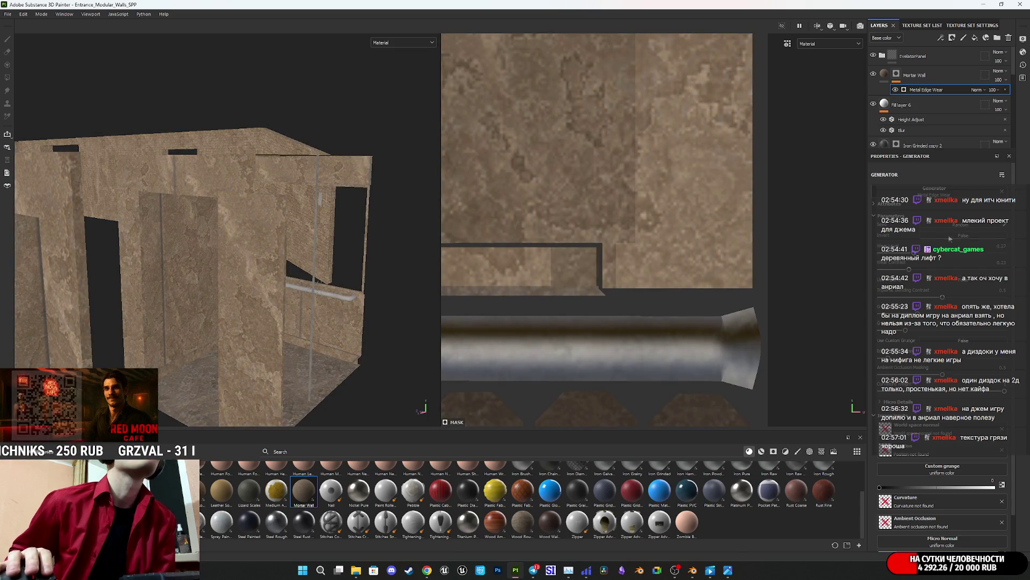
# Step: Invert the Metal Edge Wear mask and lower its value from 0.45 to 0.14
pyautogui.click(931, 239)
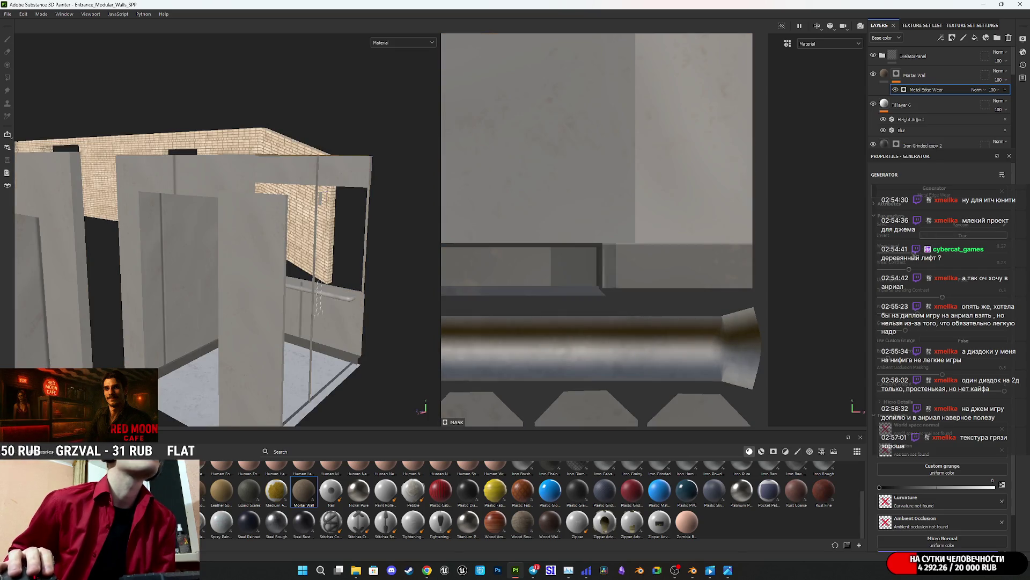
pyautogui.moveTo(937, 256); pyautogui.dragTo(900, 263)
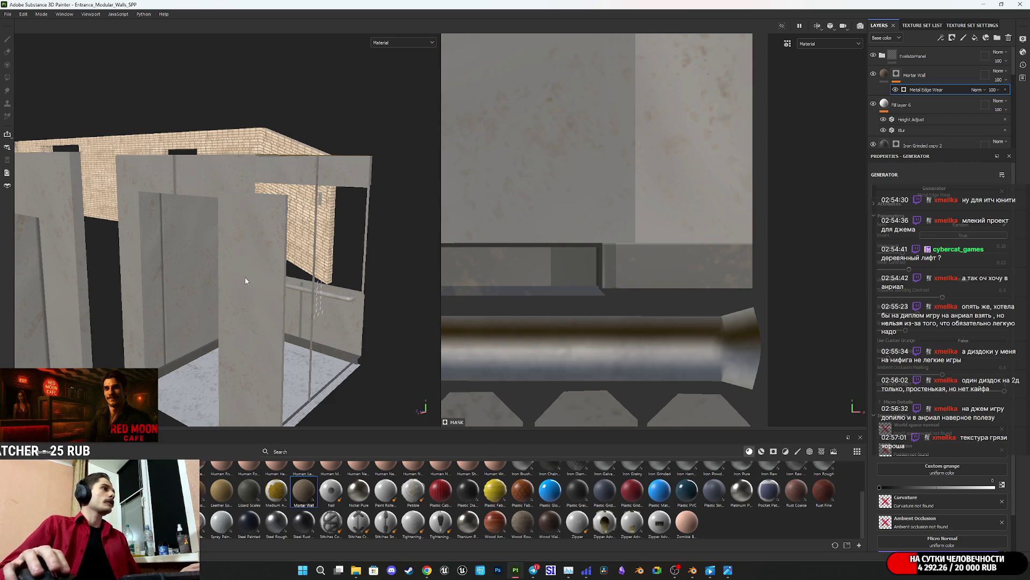
pyautogui.scroll(5, 246, 281)
pyautogui.moveTo(194, 299)
pyautogui.keyDown('alt'); pyautogui.mouseDown()
pyautogui.moveTo(281, 272)
pyautogui.moveTo(406, 198)
pyautogui.moveTo(368, 229)
pyautogui.moveTo(322, 238)
pyautogui.mouseUp(); pyautogui.keyUp('alt')
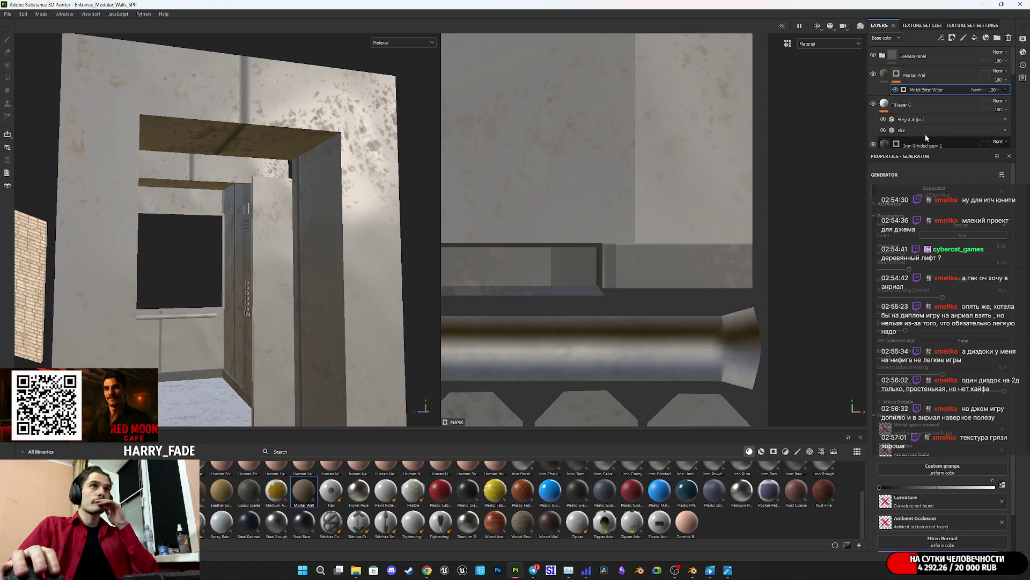
# Step: Change the Mortar Wall base colour from brown to grey
pyautogui.press('Delete')
pyautogui.click(939, 388)
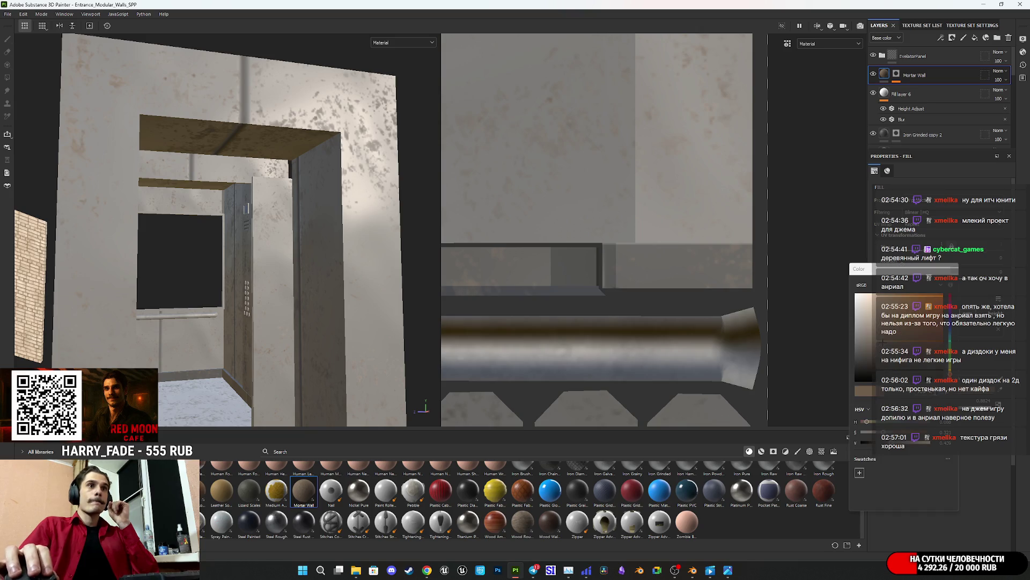
pyautogui.moveTo(859, 349)
pyautogui.mouseDown()
pyautogui.moveTo(810, 321)
pyautogui.moveTo(792, 327)
pyautogui.moveTo(835, 335)
pyautogui.mouseUp()
pyautogui.click(910, 84)
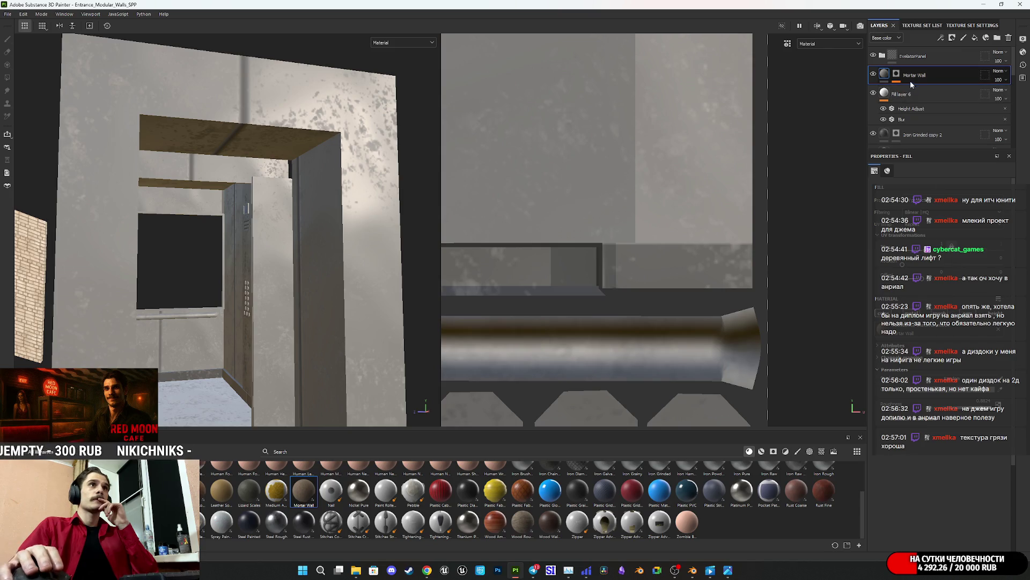
# Step: Delete the Metal Edge Wear effect from the Mortar Wall mask and switch to the Paint brush
pyautogui.click(896, 74)
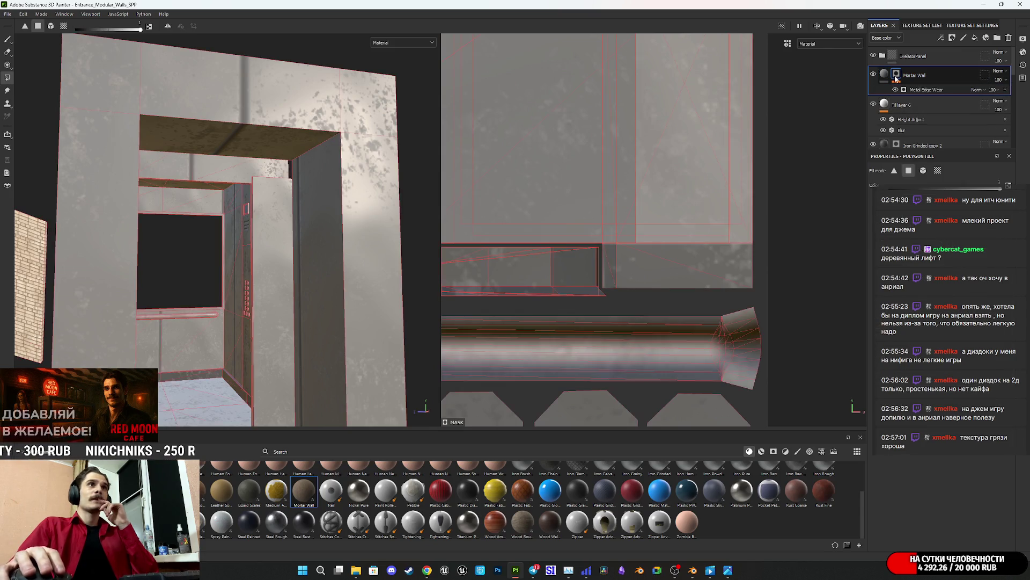
pyautogui.click(1007, 91)
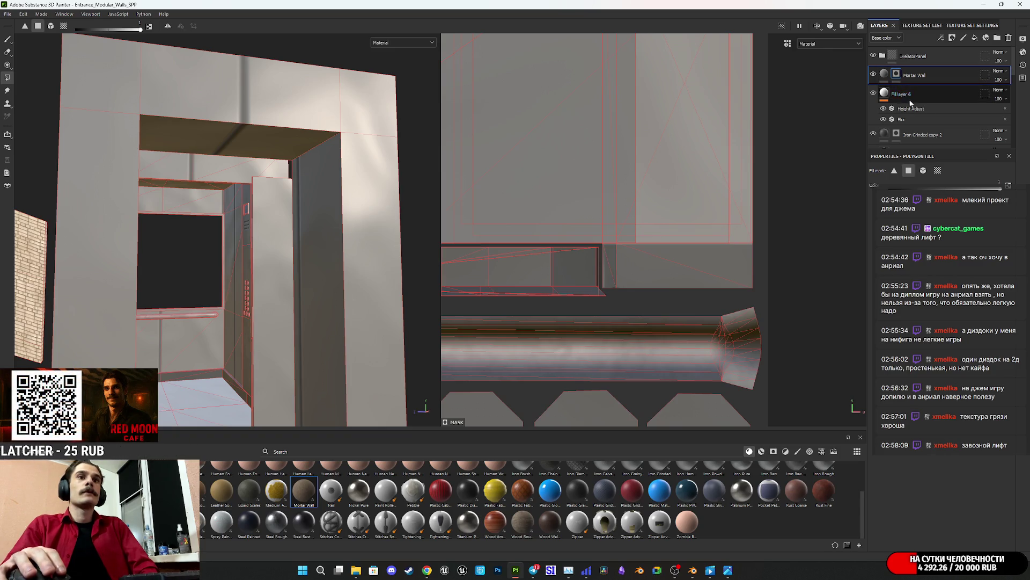
pyautogui.doubleClick(910, 75)
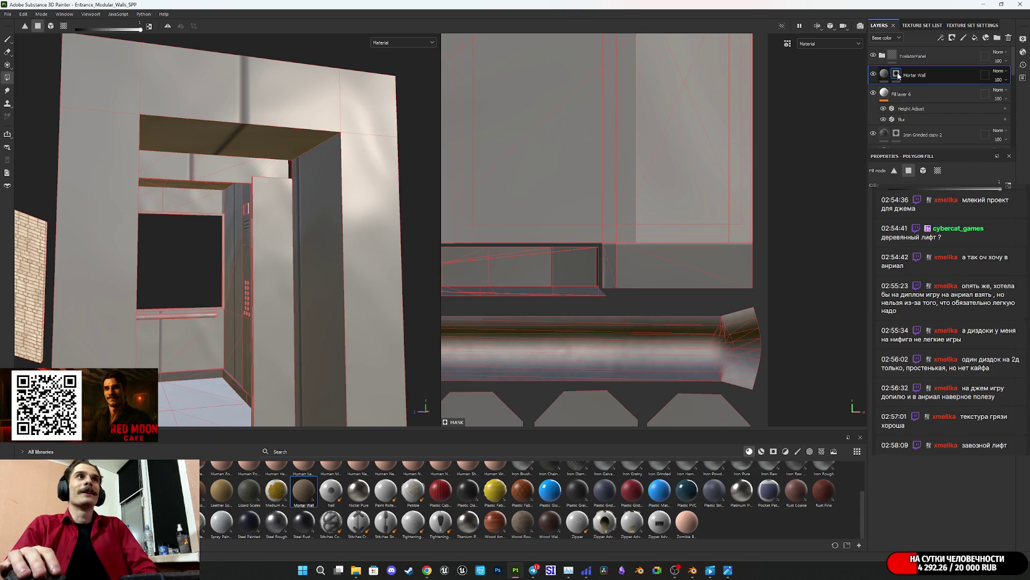
pyautogui.click(8, 39)
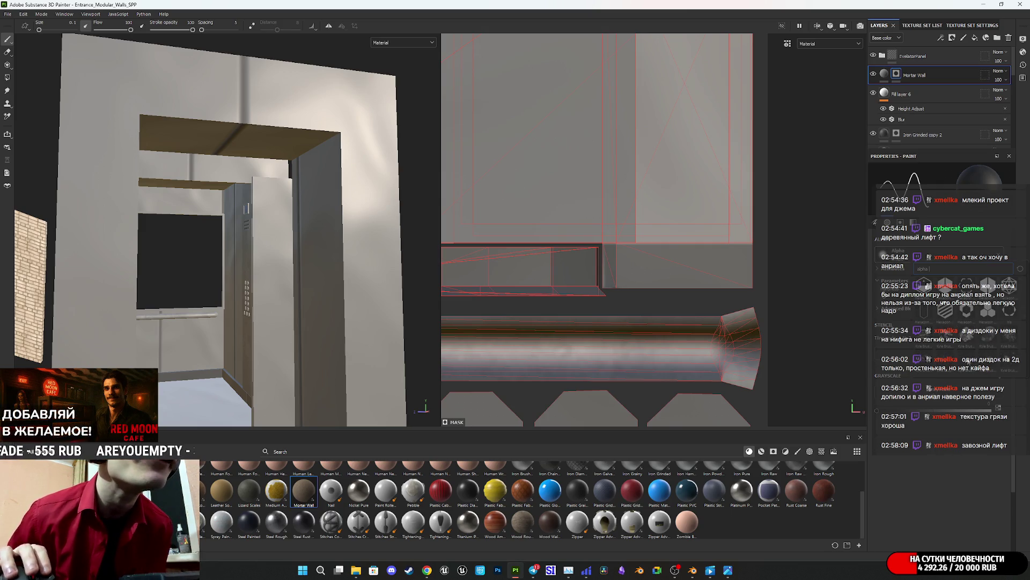
pyautogui.moveTo(972, 371)
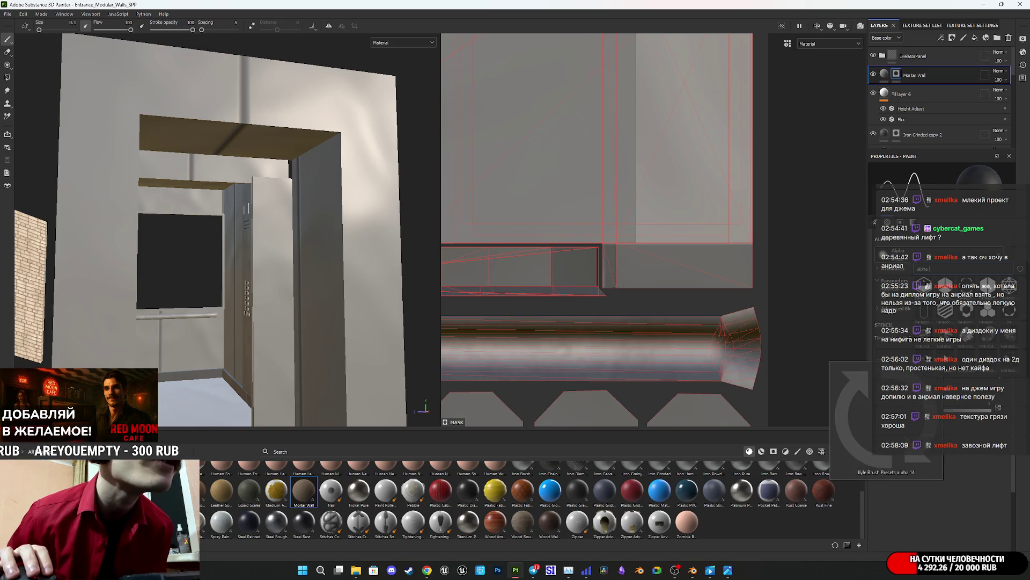
pyautogui.scroll(-2, 971, 370)
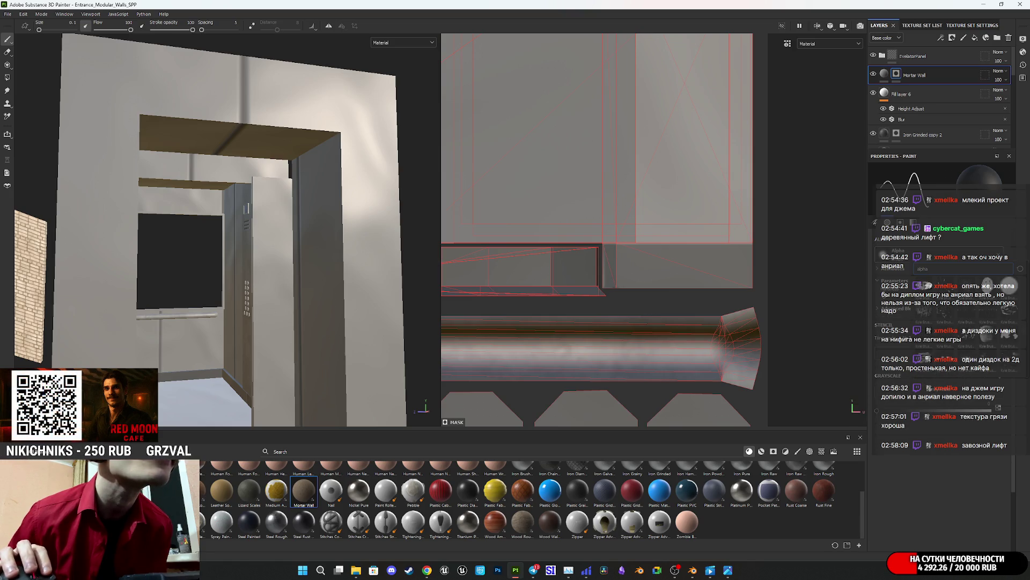
pyautogui.scroll(-3, 944, 344)
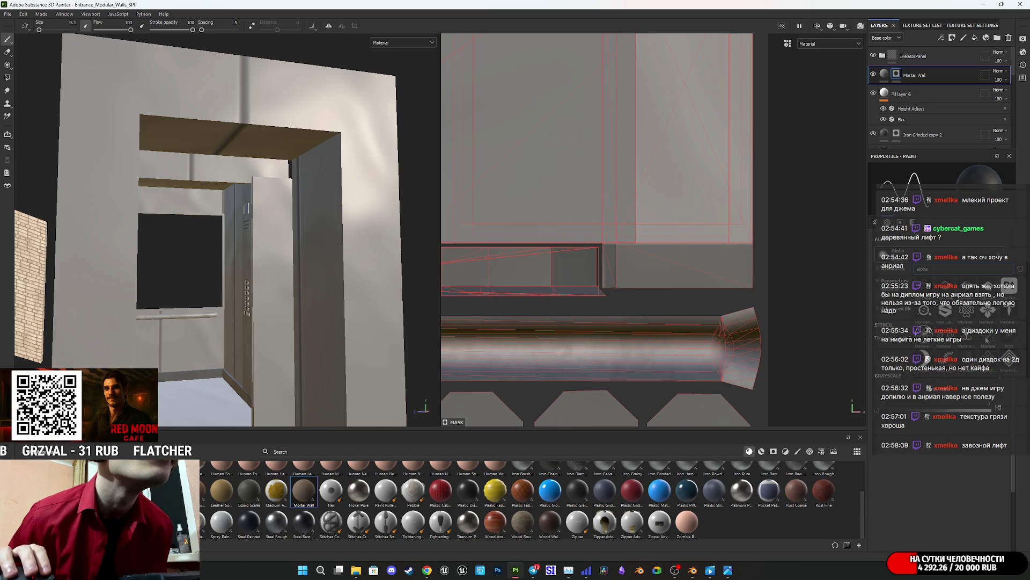
pyautogui.scroll(-5, 986, 339)
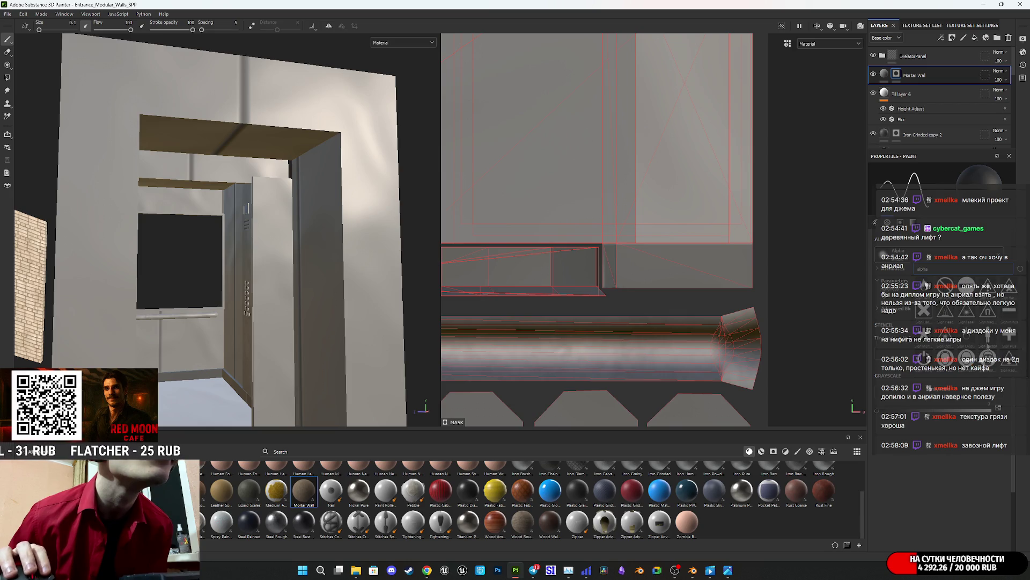
pyautogui.scroll(2, 987, 341)
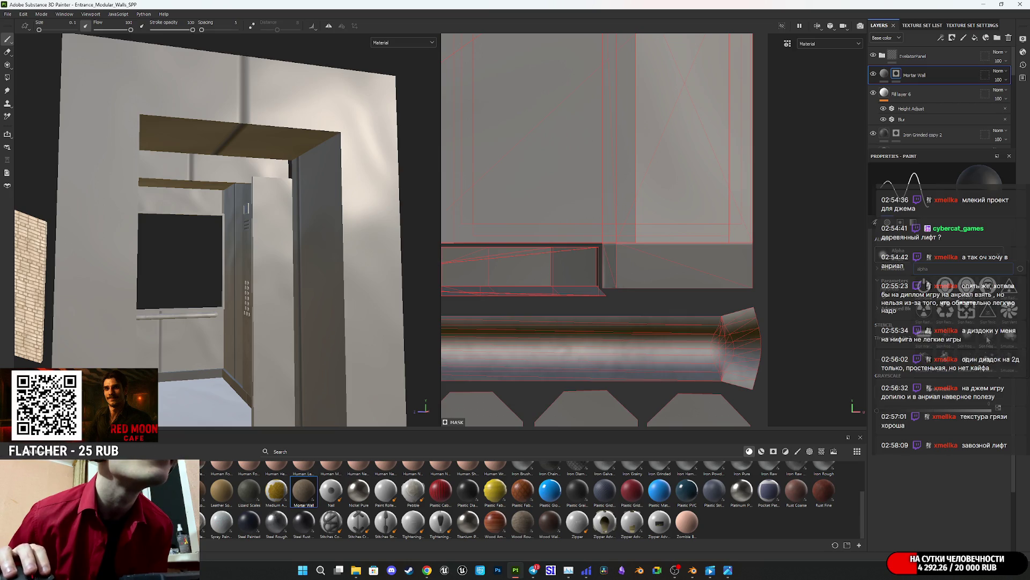
pyautogui.moveTo(968, 338)
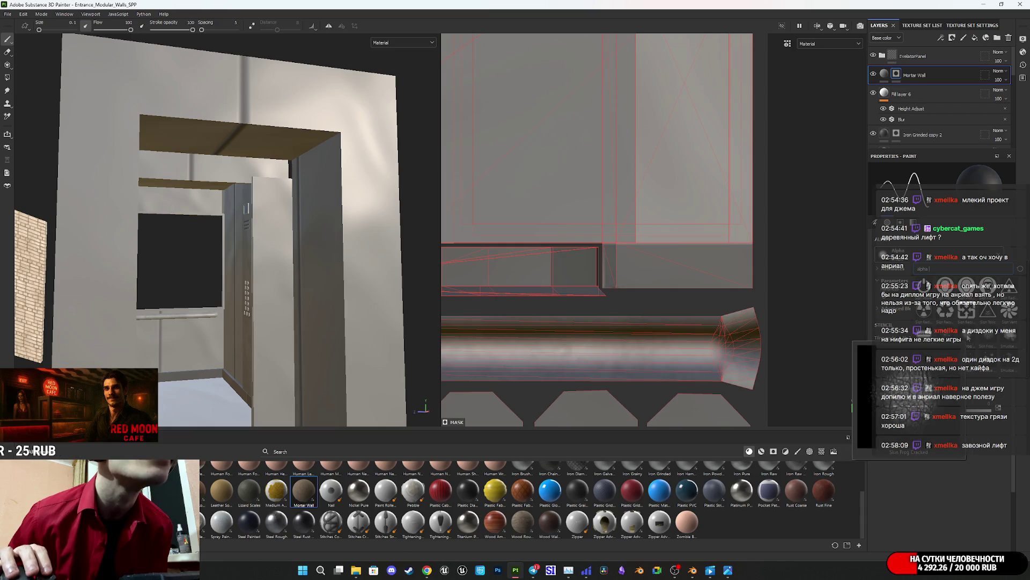
pyautogui.scroll(-2, 968, 338)
pyautogui.scroll(1, 968, 337)
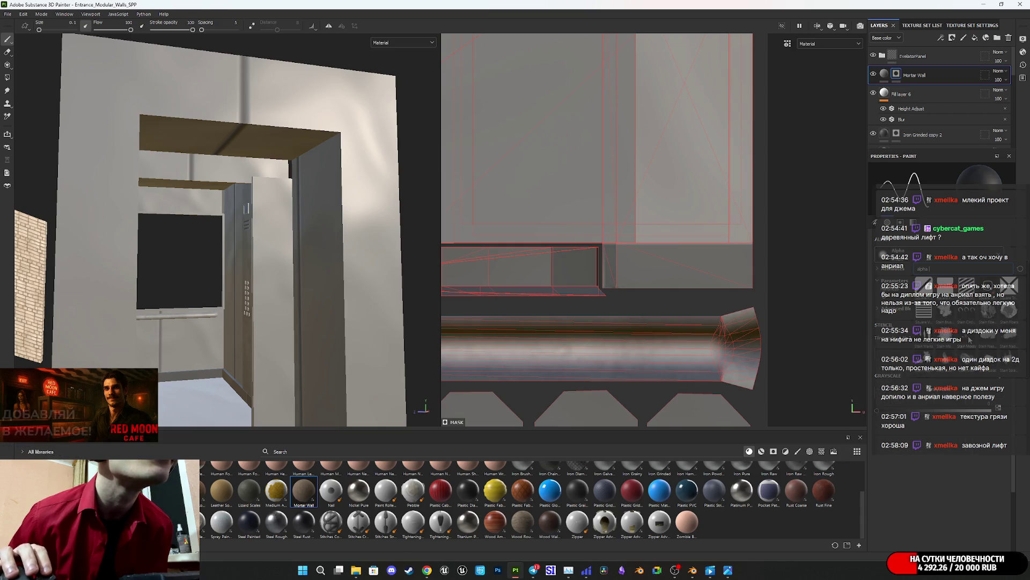
pyautogui.scroll(-1, 968, 337)
pyautogui.scroll(1, 967, 335)
pyautogui.scroll(-1, 967, 334)
pyautogui.scroll(-3, 968, 336)
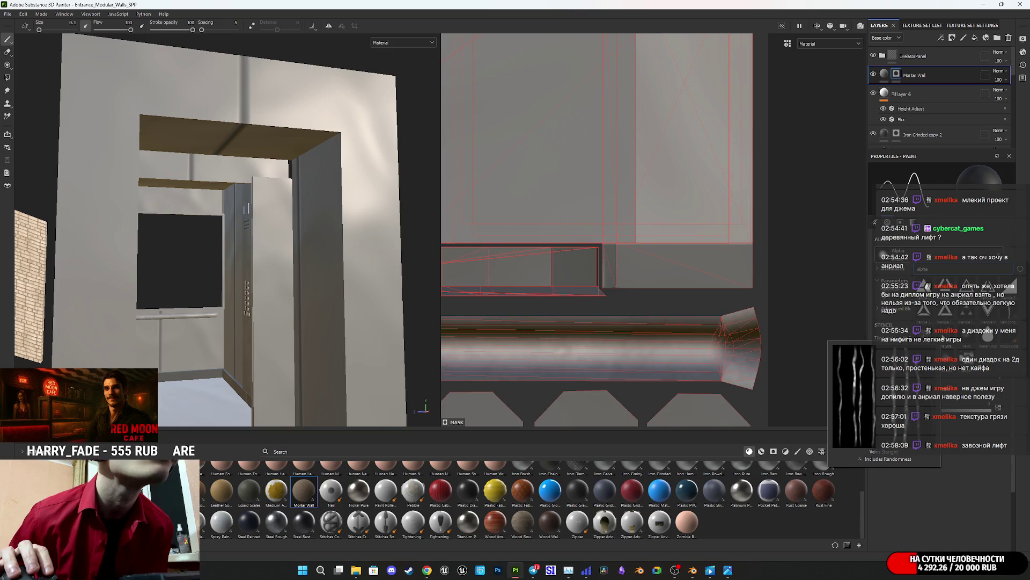
pyautogui.scroll(3, 968, 336)
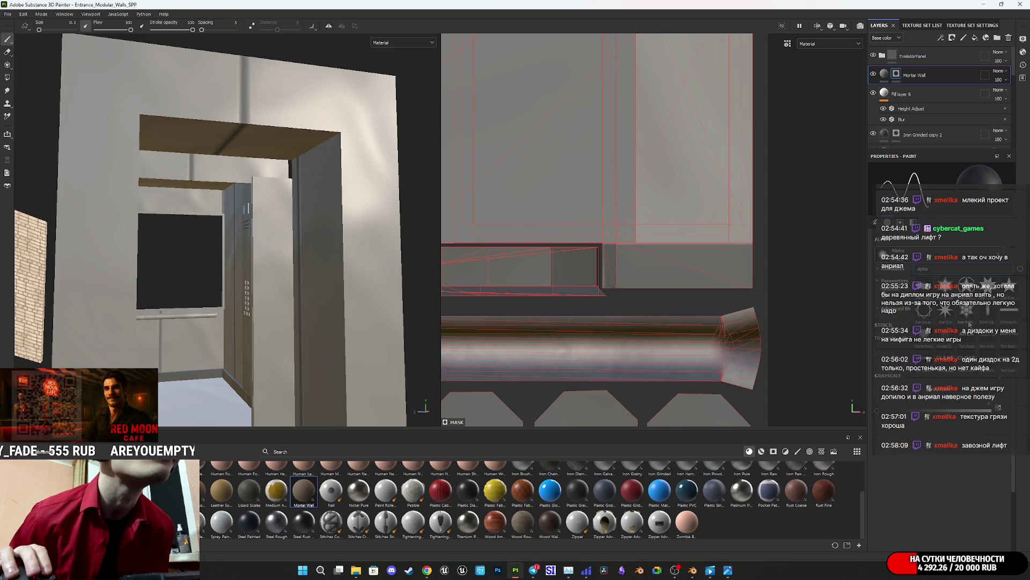
pyautogui.scroll(3, 927, 331)
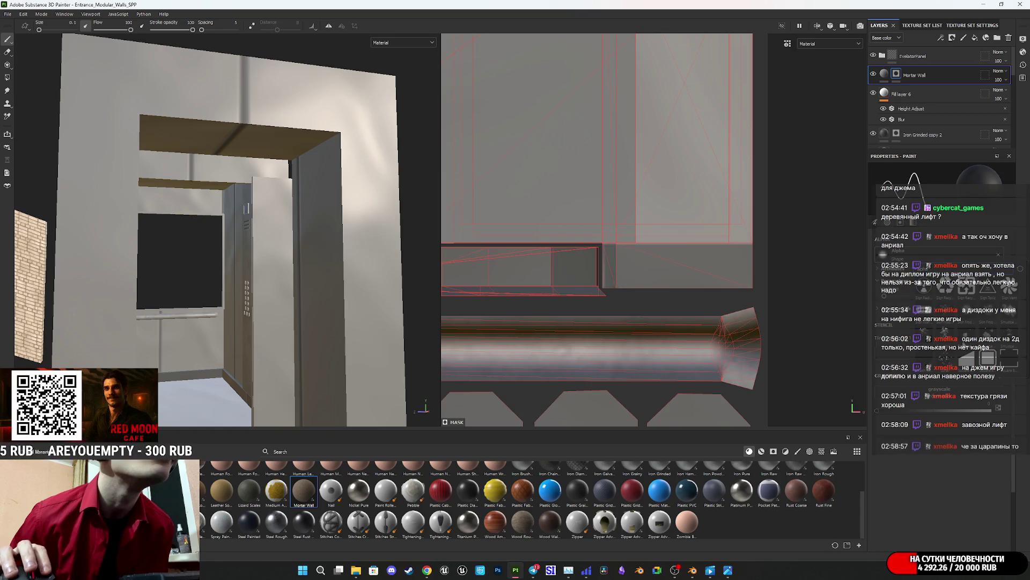
pyautogui.moveTo(927, 366)
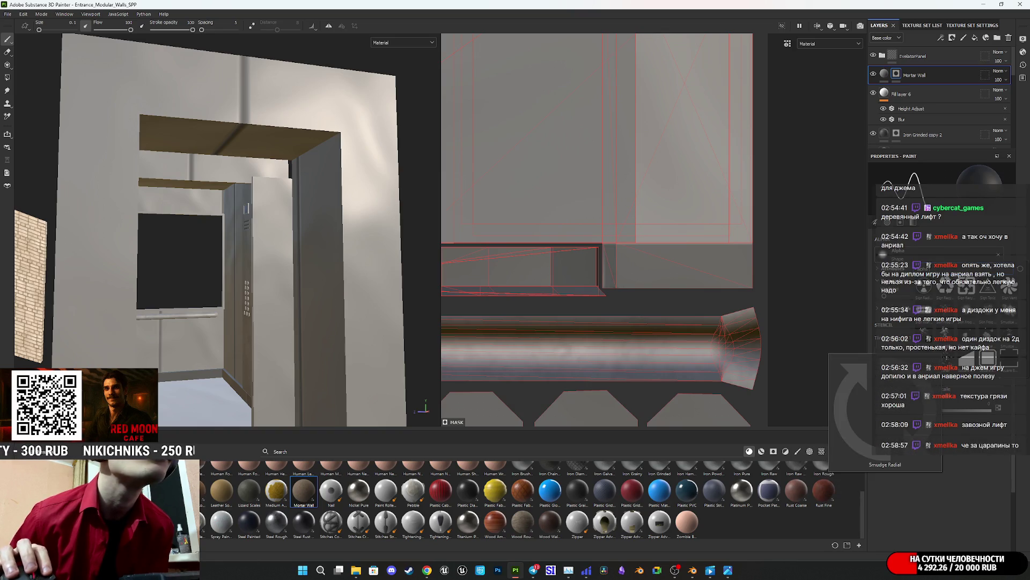
pyautogui.scroll(3, 966, 322)
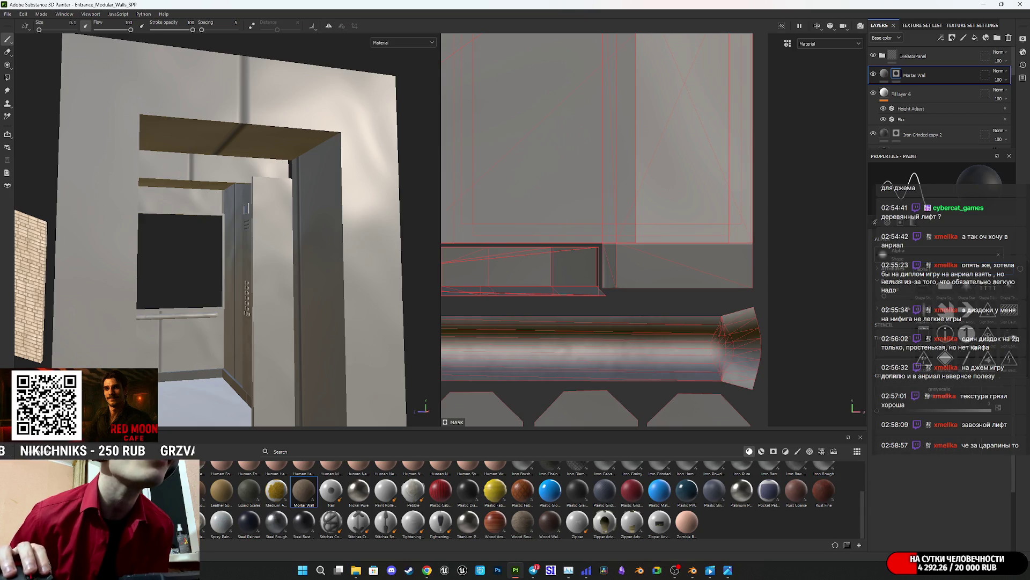
pyautogui.scroll(-3, 948, 309)
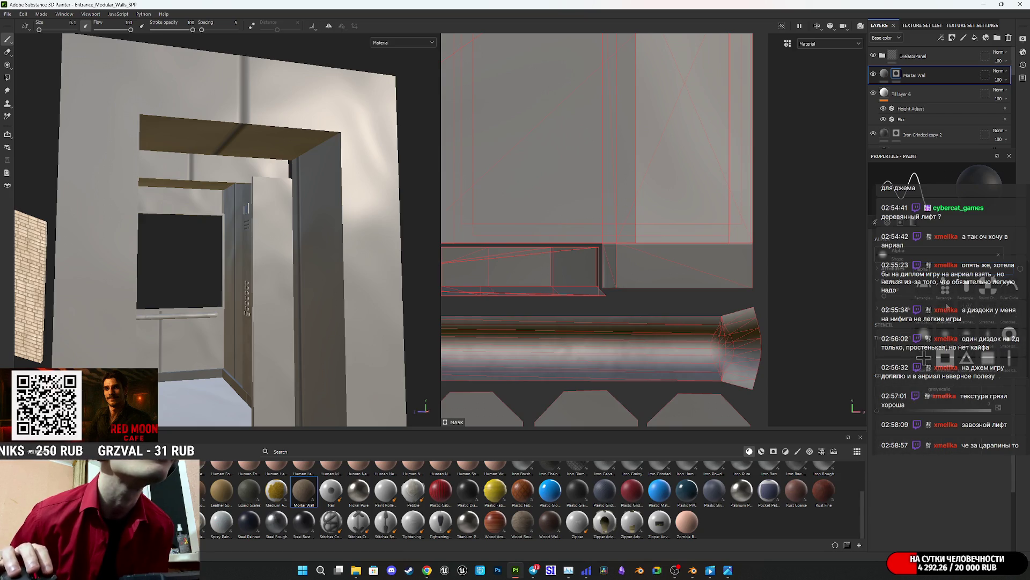
pyautogui.moveTo(948, 309)
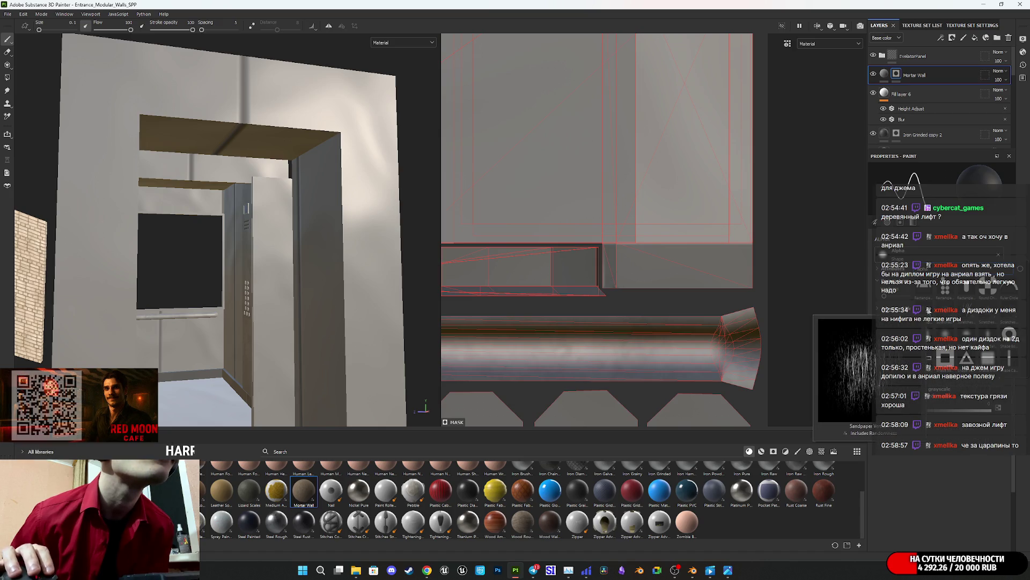
# Step: Give the brush the Scratches Hard alpha at size about 1.18 with slightly tighter spacing
pyautogui.click(956, 326)
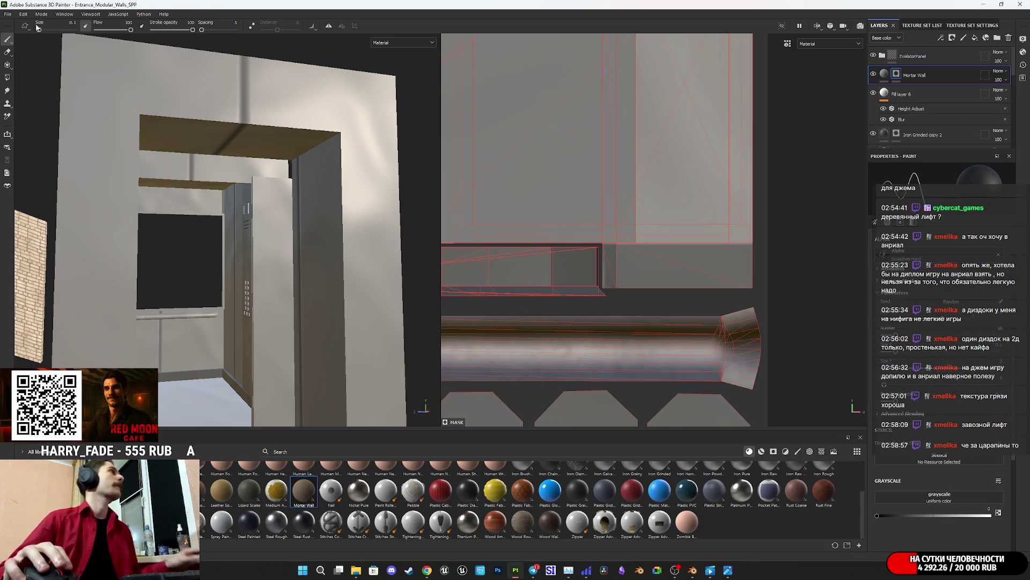
pyautogui.moveTo(39, 30); pyautogui.dragTo(38, 30)
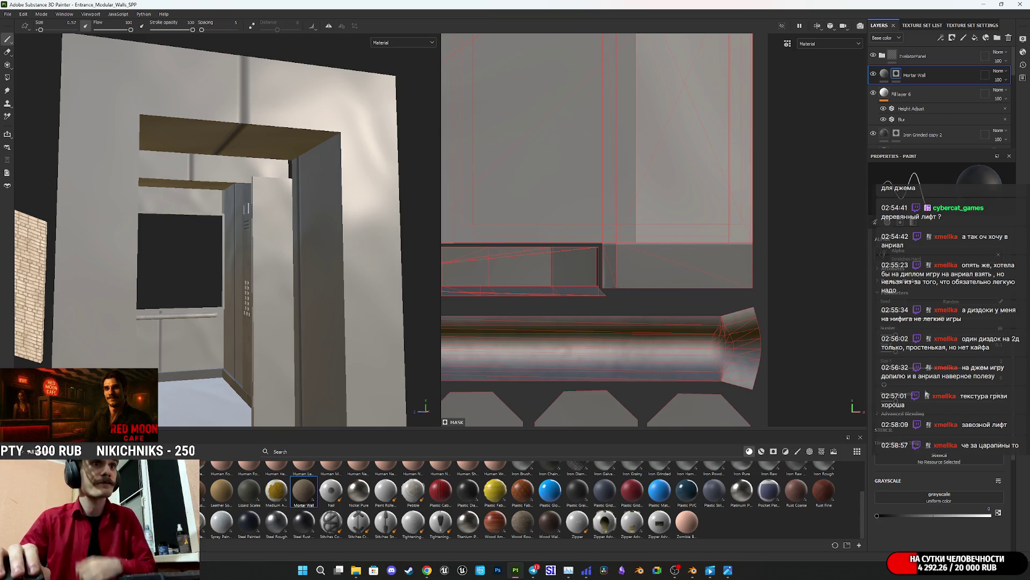
pyautogui.scroll(5, 931, 421)
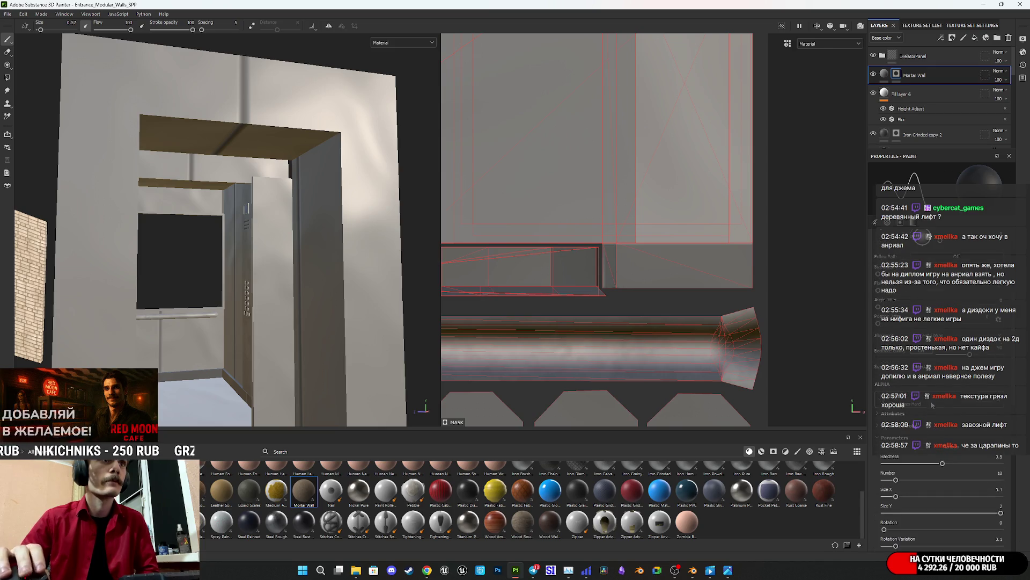
pyautogui.scroll(-3, 939, 429)
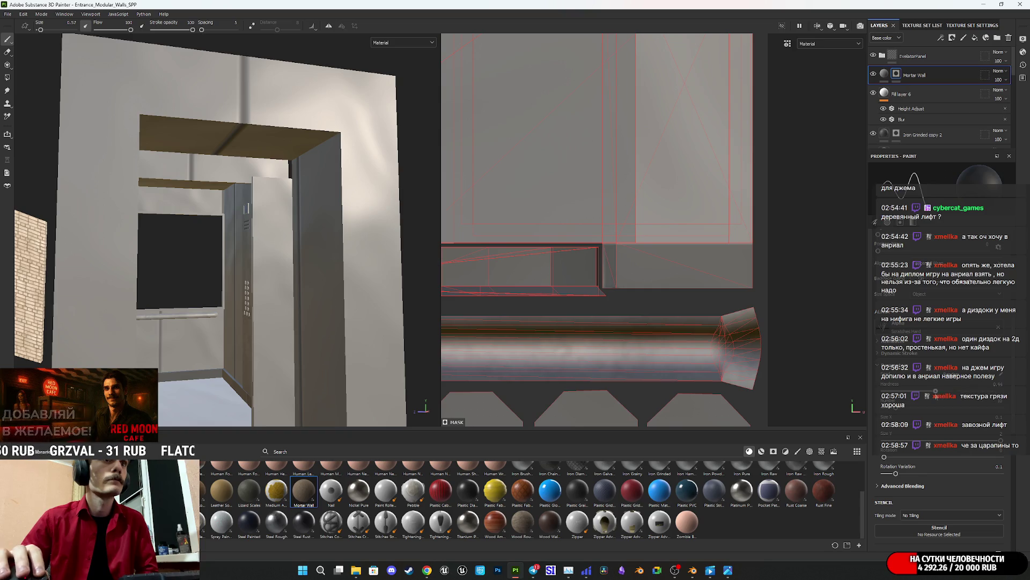
pyautogui.scroll(2, 876, 397)
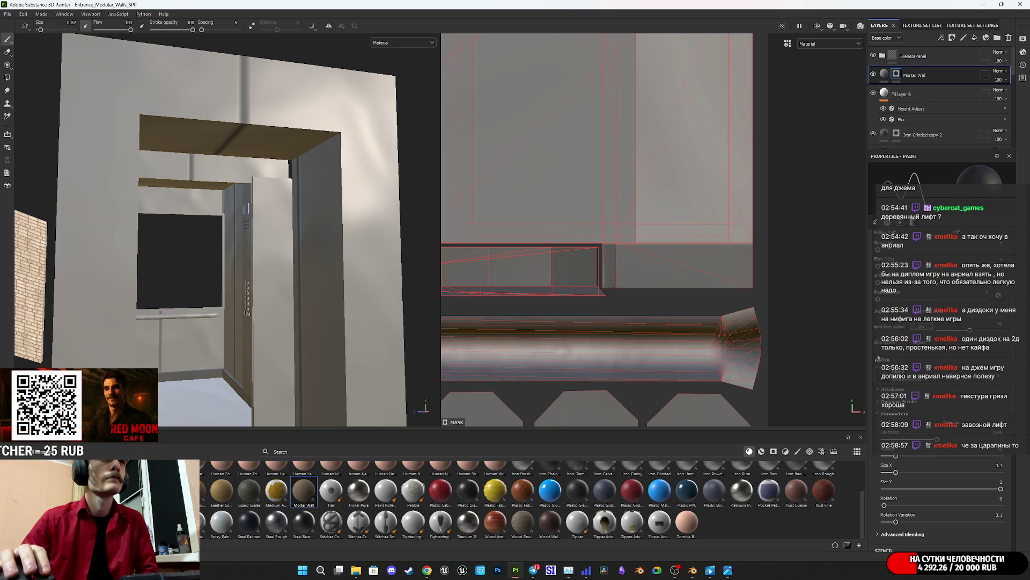
pyautogui.scroll(3, 878, 358)
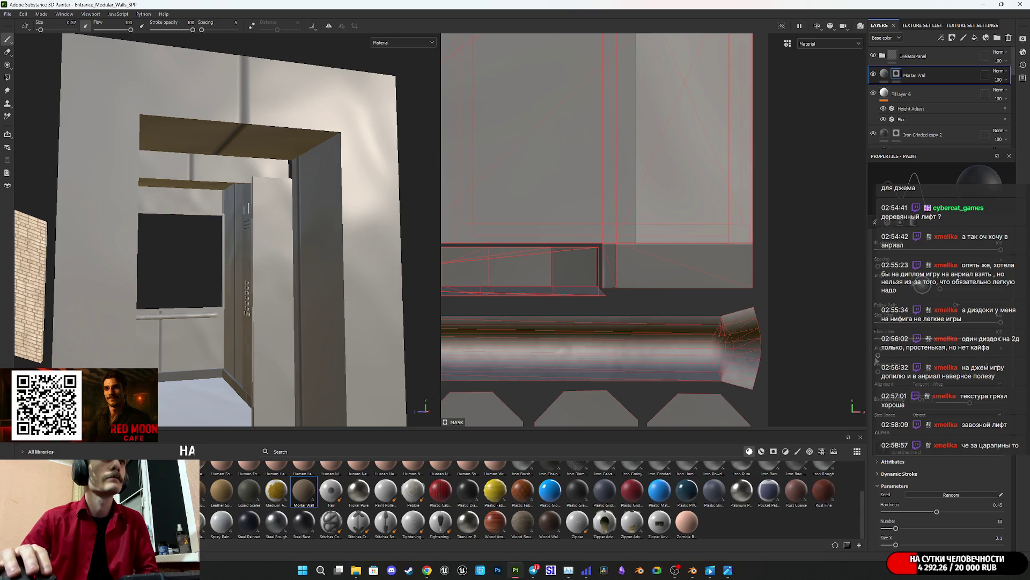
pyautogui.scroll(2, 939, 354)
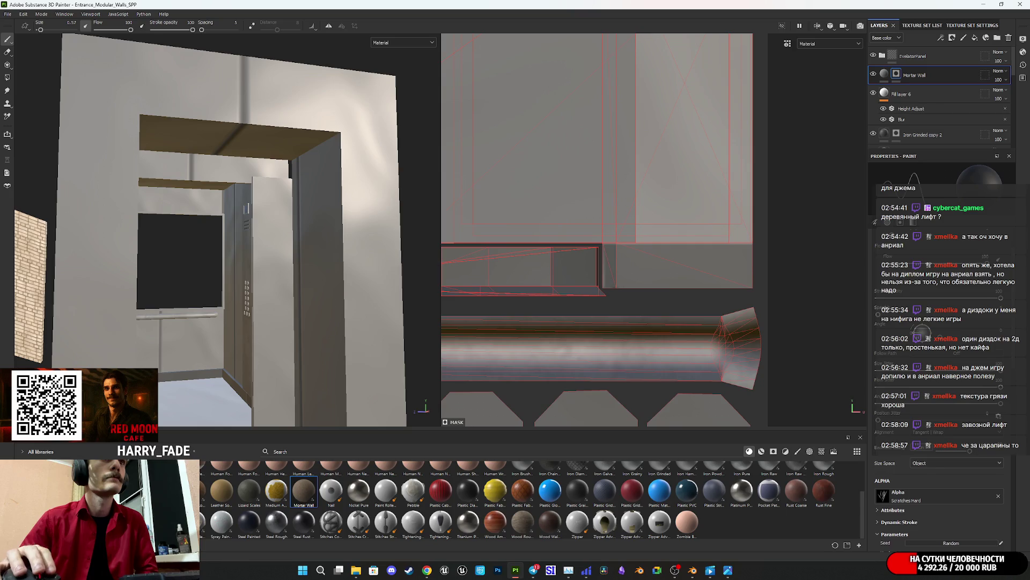
pyautogui.moveTo(896, 317); pyautogui.dragTo(893, 318)
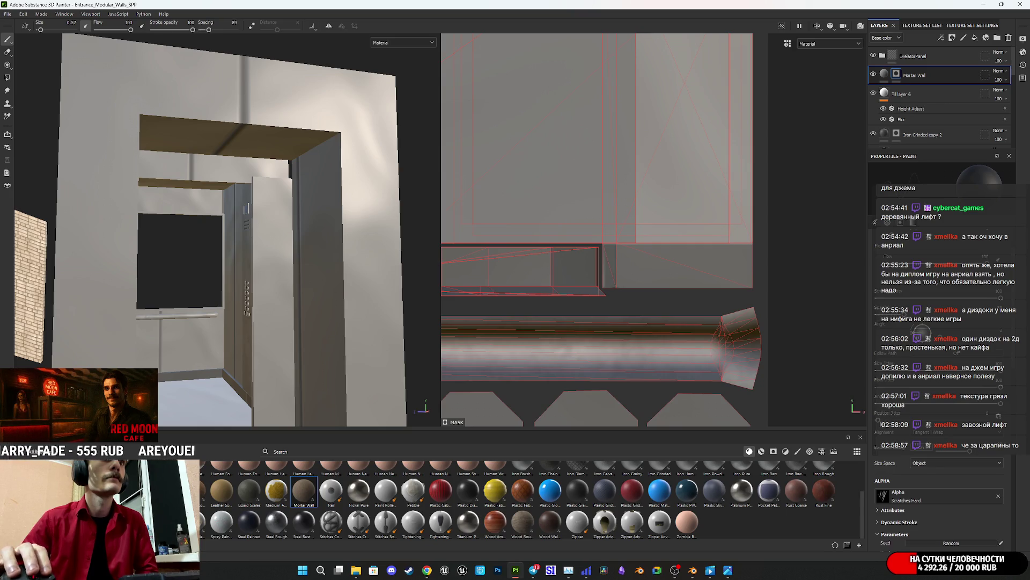
pyautogui.moveTo(376, 236)
pyautogui.keyDown('alt'); pyautogui.mouseDown()
pyautogui.moveTo(355, 257)
pyautogui.moveTo(376, 252)
pyautogui.mouseUp(); pyautogui.keyUp('alt')
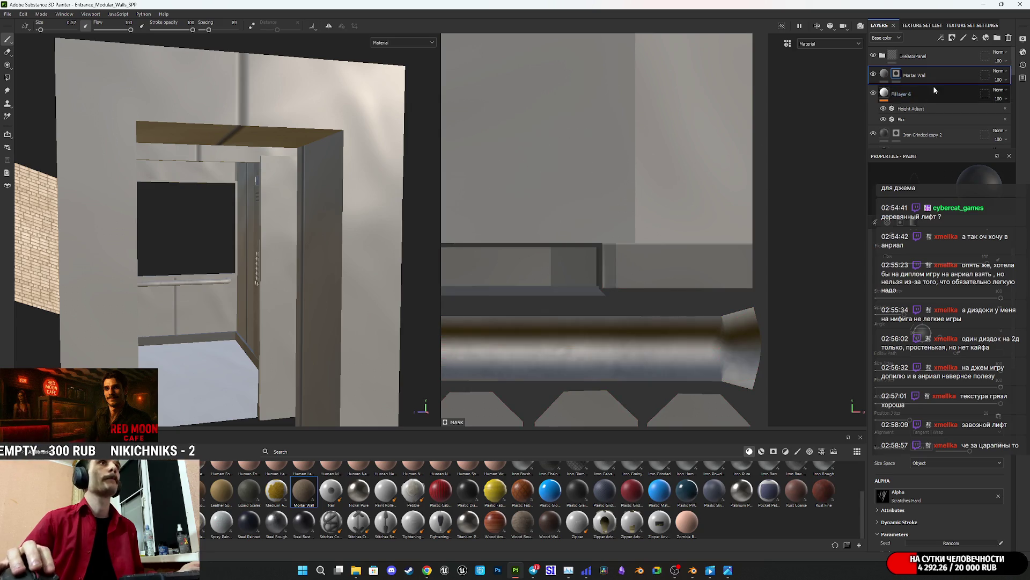
# Step: Switch the viewport to the Mask channel, set the brush to pure white, and test a scratch stroke
pyautogui.click(376, 43)
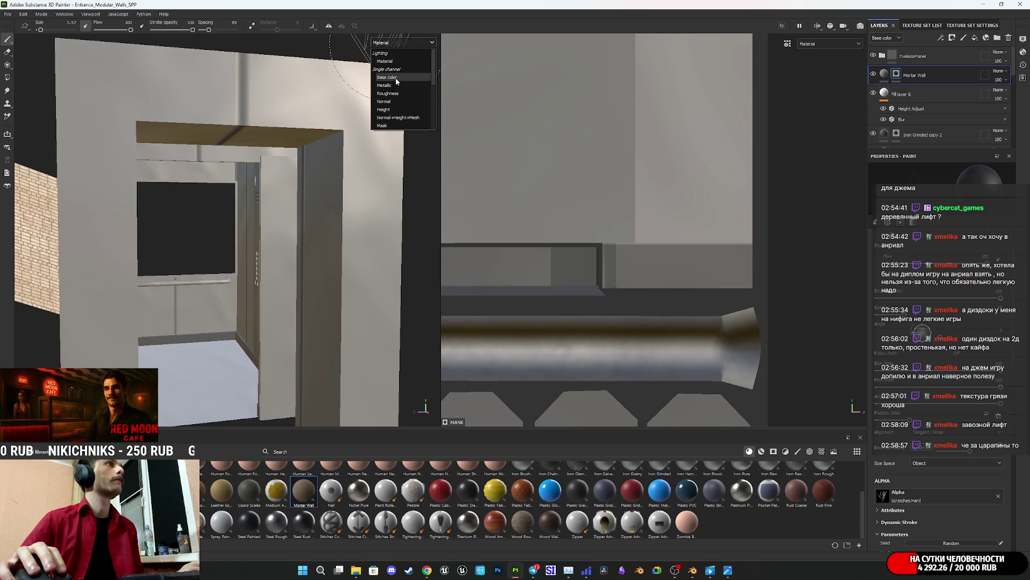
pyautogui.click(382, 102)
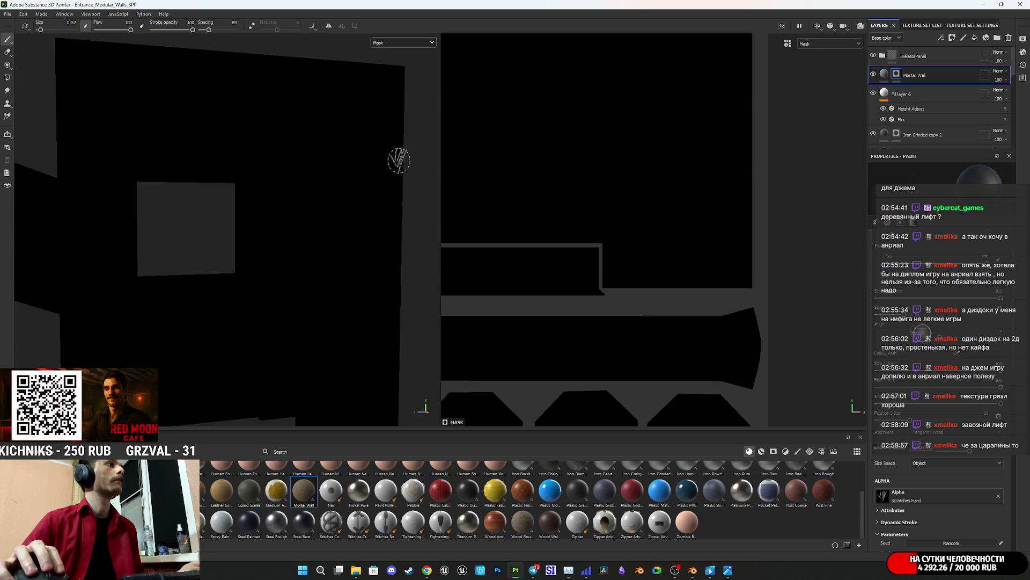
pyautogui.scroll(-10, 985, 479)
pyautogui.click(996, 468)
pyautogui.moveTo(601, 194)
pyautogui.mouseDown()
pyautogui.moveTo(598, 173)
pyautogui.moveTo(553, 150)
pyautogui.moveTo(622, 145)
pyautogui.moveTo(649, 193)
pyautogui.mouseUp()
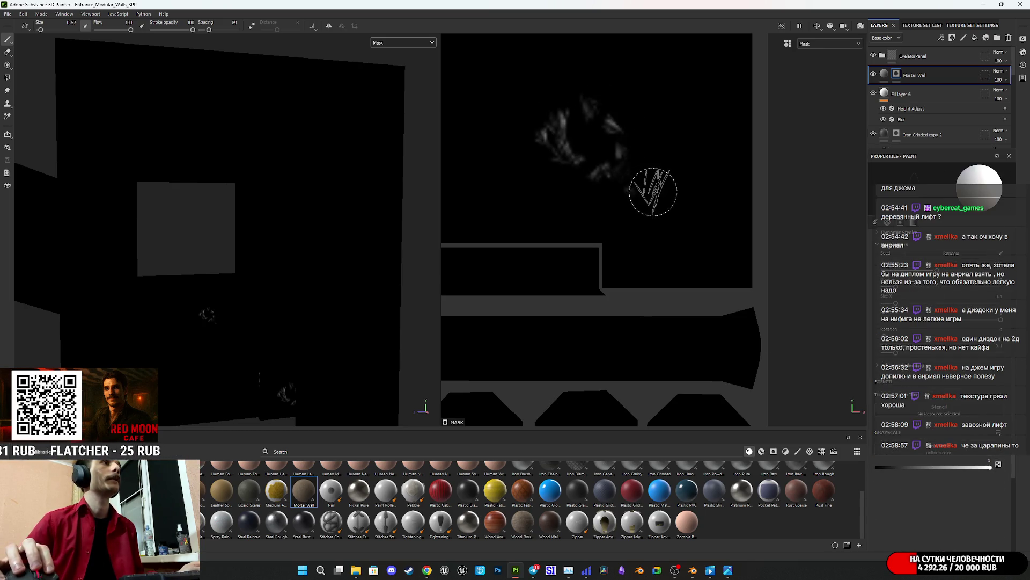
pyautogui.scroll(-2, 649, 193)
pyautogui.hotkey('ctrl', 'z')
# Step: Paint a straight diagonal line of scratches into the mask, discarding a looping stroke
pyautogui.click(717, 324)
pyautogui.keyDown('shift'); pyautogui.click(577, 163); pyautogui.keyUp('shift')
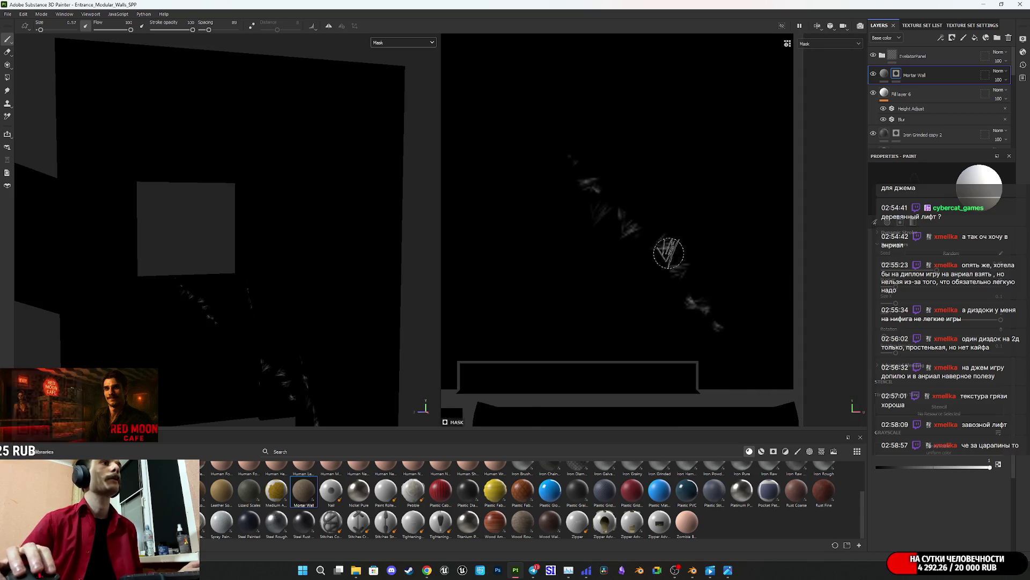
pyautogui.moveTo(603, 273)
pyautogui.mouseDown(button='middle')
pyautogui.moveTo(665, 266)
pyautogui.moveTo(662, 244)
pyautogui.moveTo(742, 322)
pyautogui.mouseUp(button='middle')
pyautogui.scroll(-3, 742, 323)
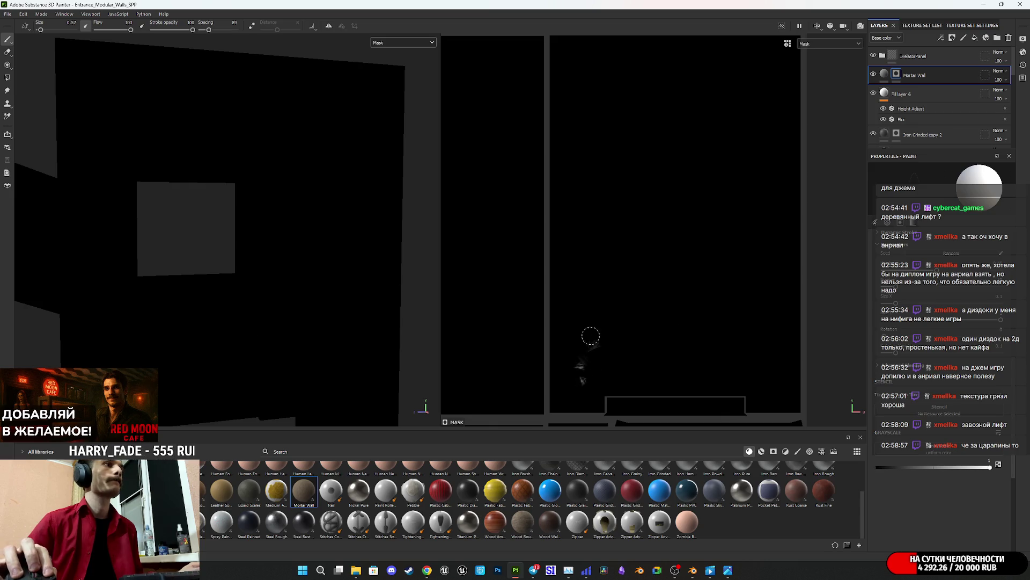
pyautogui.moveTo(741, 139)
pyautogui.mouseDown()
pyautogui.moveTo(694, 272)
pyautogui.moveTo(669, 197)
pyautogui.mouseUp()
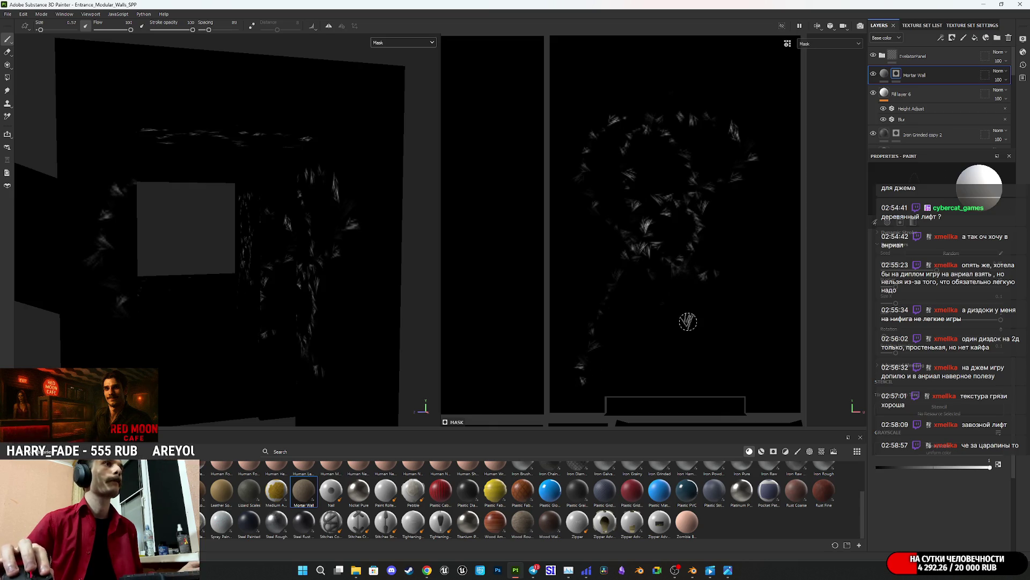
pyautogui.hotkey('ctrl', 'z')
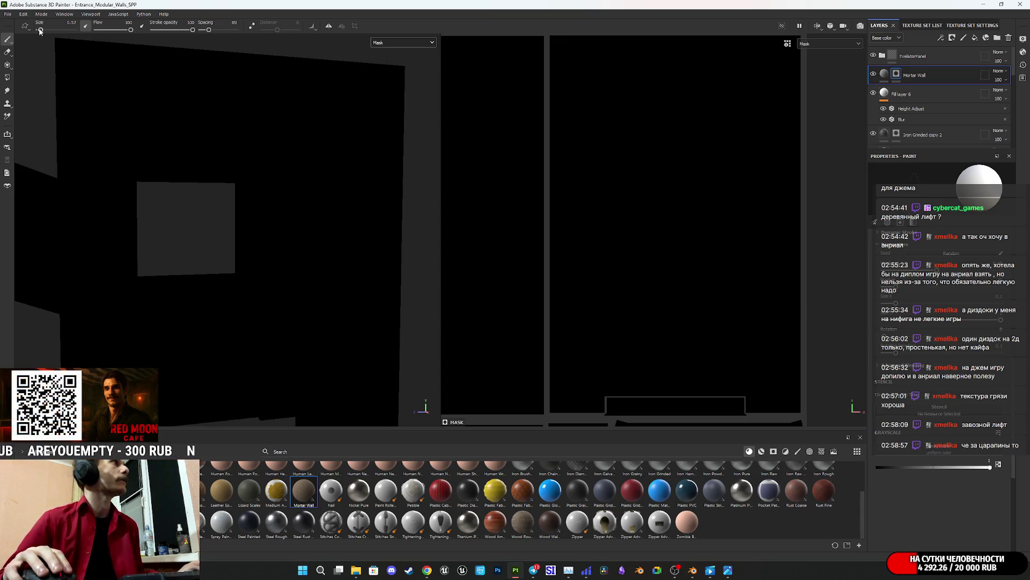
# Step: Enlarge the brush to about 2.01 and paint several short scratch strokes into the wall mask
pyautogui.moveTo(42, 31); pyautogui.dragTo(43, 30)
pyautogui.moveTo(610, 338)
pyautogui.mouseDown()
pyautogui.moveTo(736, 108)
pyautogui.moveTo(735, 327)
pyautogui.mouseUp()
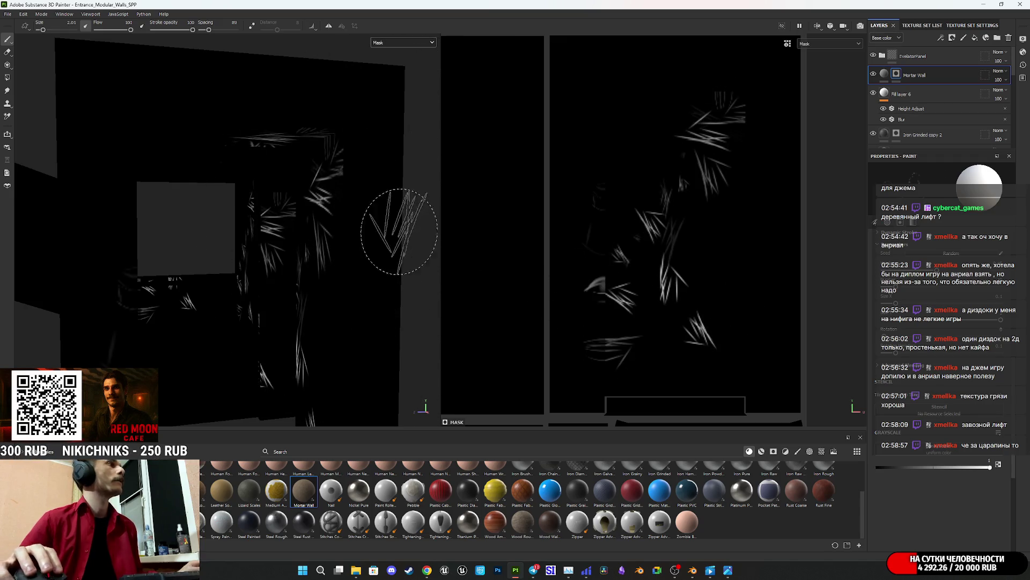
pyautogui.hotkey('ctrl', 'z')
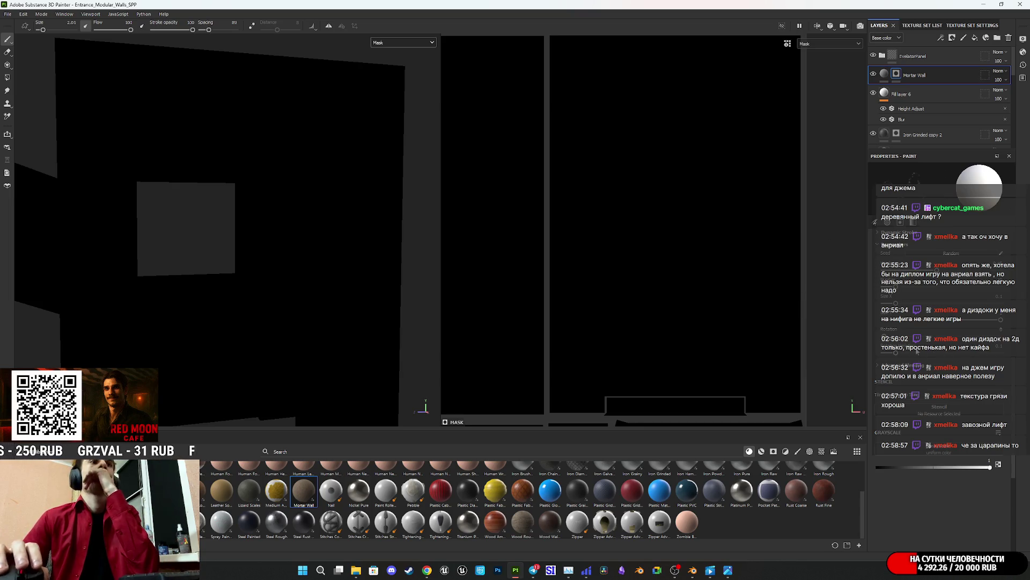
pyautogui.scroll(3, 938, 397)
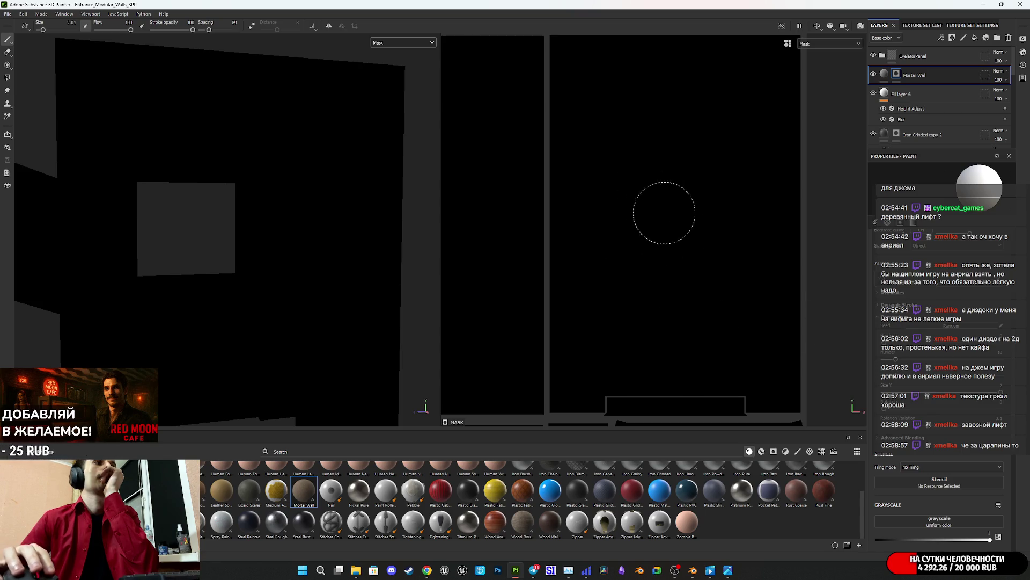
pyautogui.moveTo(678, 255); pyautogui.dragTo(686, 280)
pyautogui.moveTo(636, 220); pyautogui.dragTo(652, 242)
pyautogui.moveTo(625, 156); pyautogui.dragTo(636, 180)
pyautogui.moveTo(728, 226); pyautogui.dragTo(749, 239)
pyautogui.moveTo(724, 311)
pyautogui.mouseDown()
pyautogui.moveTo(765, 348)
pyautogui.moveTo(759, 311)
pyautogui.moveTo(637, 354)
pyautogui.moveTo(625, 179)
pyautogui.moveTo(741, 128)
pyautogui.moveTo(651, 257)
pyautogui.moveTo(727, 312)
pyautogui.mouseUp()
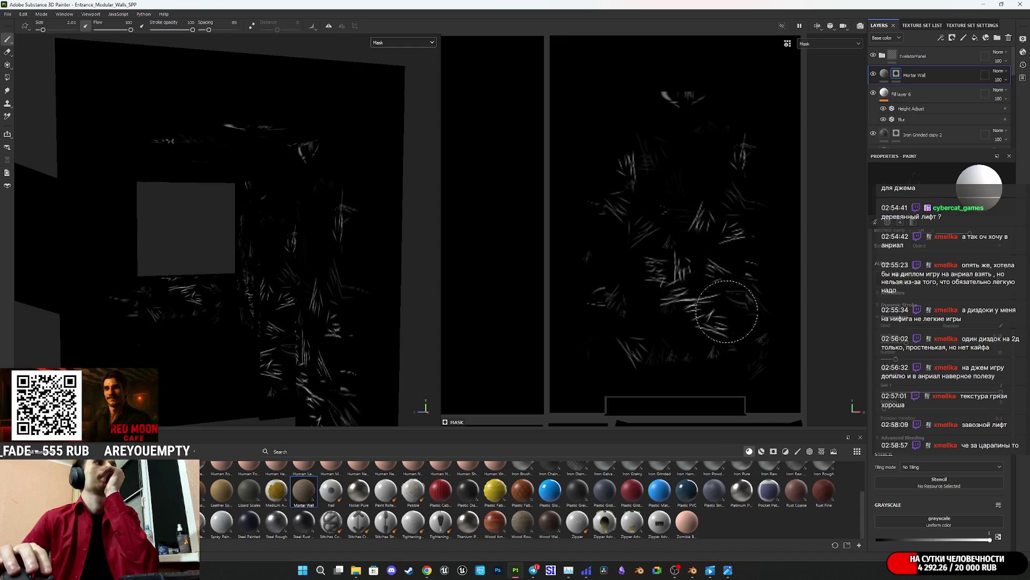
# Step: Preview the Metallic channel, then return the views to the full Material
pyautogui.click(387, 43)
pyautogui.click(397, 66)
pyautogui.click(392, 44)
pyautogui.click(391, 61)
pyautogui.click(394, 42)
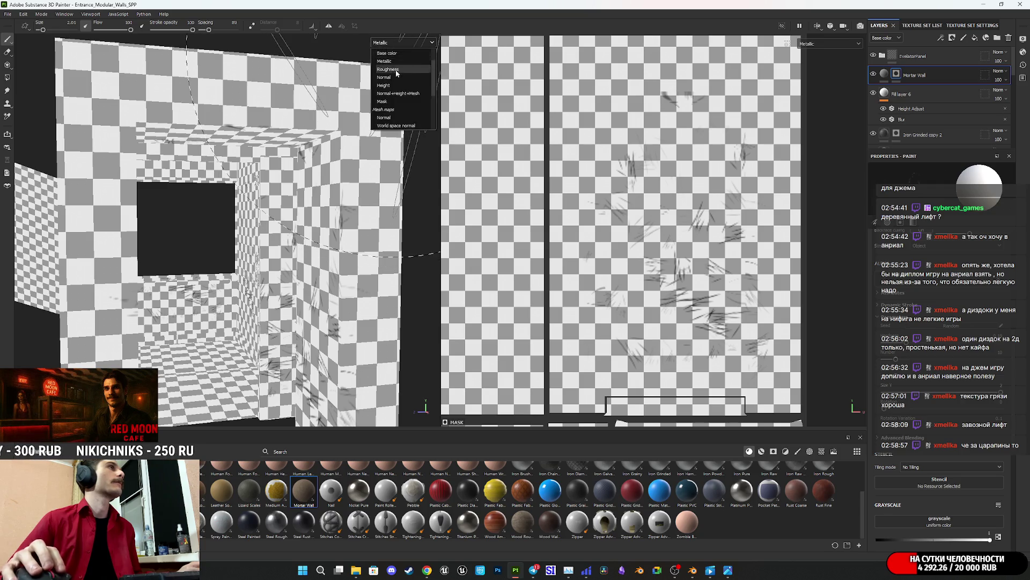
pyautogui.click(385, 53)
pyautogui.scroll(5, 285, 210)
pyautogui.moveTo(295, 218)
pyautogui.keyDown('alt'); pyautogui.mouseDown()
pyautogui.moveTo(322, 229)
pyautogui.moveTo(301, 193)
pyautogui.moveTo(194, 235)
pyautogui.moveTo(211, 237)
pyautogui.moveTo(380, 82)
pyautogui.moveTo(296, 252)
pyautogui.moveTo(350, 235)
pyautogui.moveTo(345, 223)
pyautogui.moveTo(301, 264)
pyautogui.moveTo(320, 270)
pyautogui.mouseUp(); pyautogui.keyUp('alt')
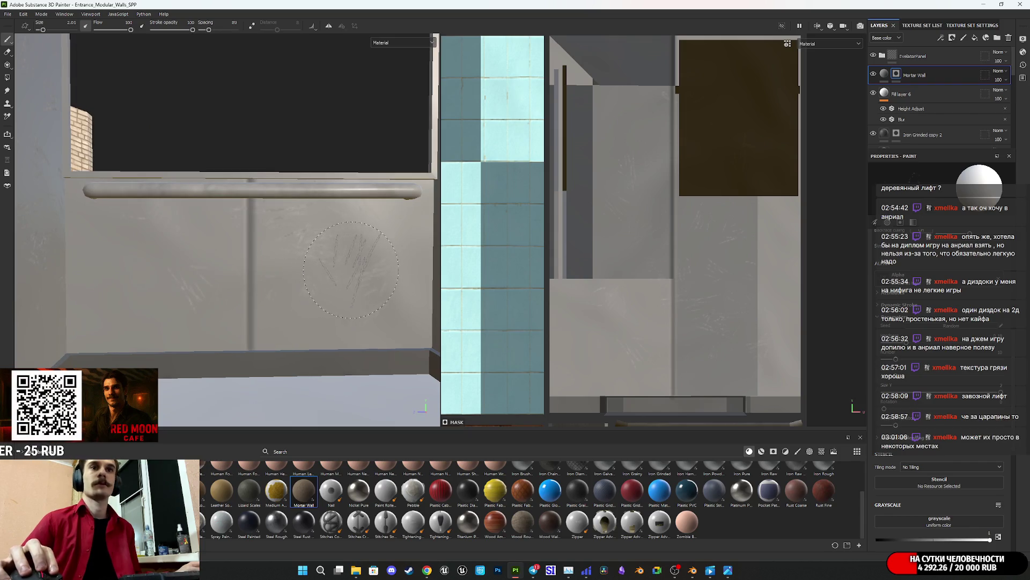
pyautogui.moveTo(361, 286)
pyautogui.keyDown('alt'); pyautogui.mouseDown()
pyautogui.moveTo(356, 265)
pyautogui.moveTo(379, 244)
pyautogui.moveTo(340, 277)
pyautogui.mouseUp(); pyautogui.keyUp('alt')
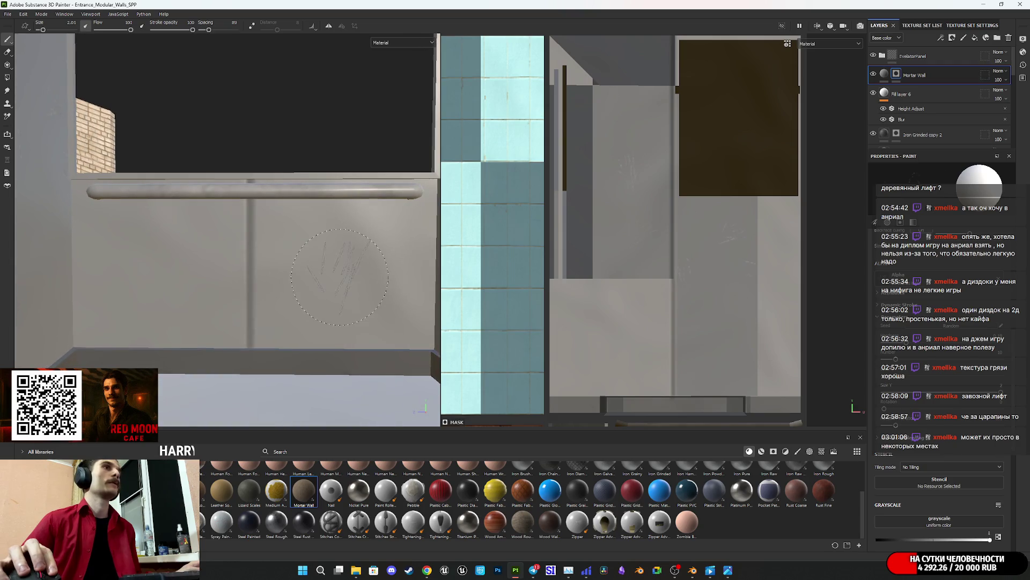
pyautogui.click(400, 43)
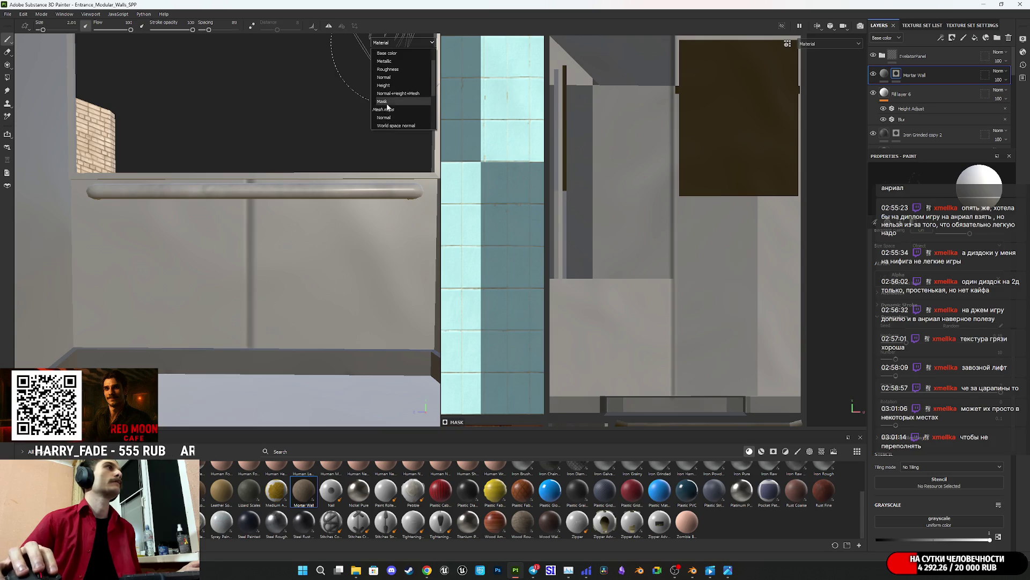
pyautogui.click(387, 101)
pyautogui.click(215, 248)
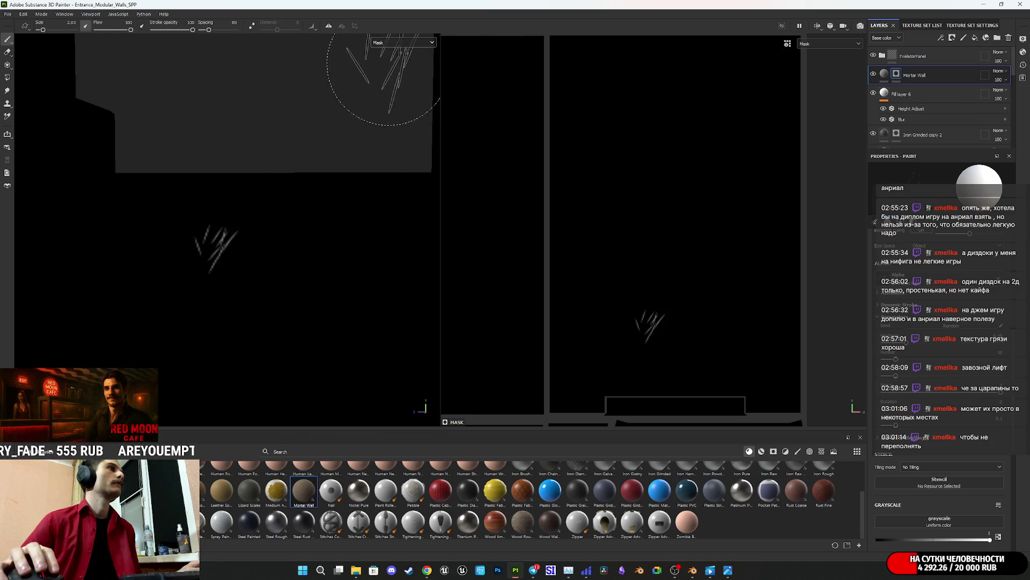
pyautogui.hotkey('ctrl', 'z')
pyautogui.click(379, 45)
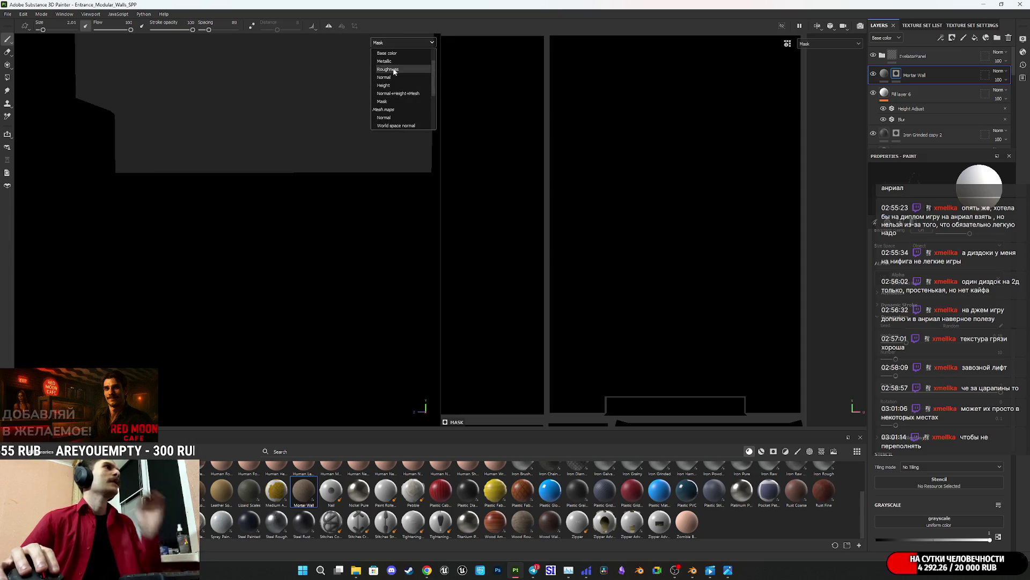
pyautogui.click(387, 52)
pyautogui.scroll(1, 778, 322)
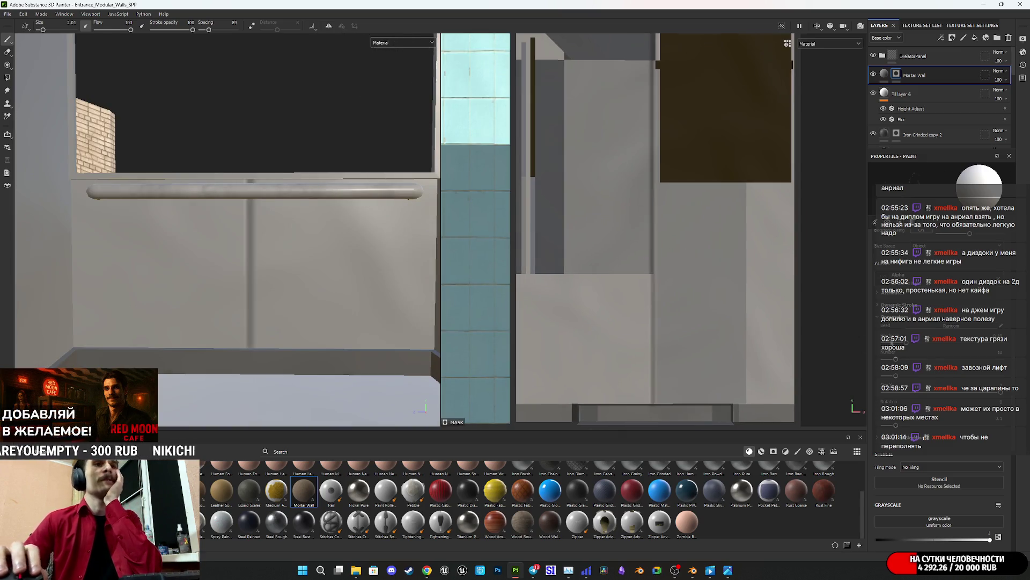
pyautogui.click(939, 282)
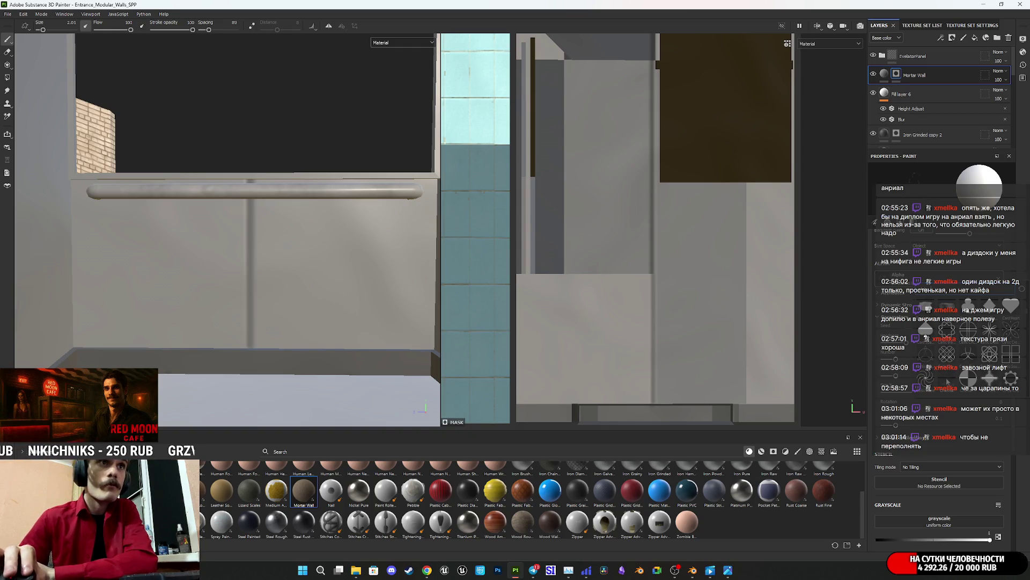
# Step: Browse the alpha grid and apply Kyle Brush Presets alpha 25 as the brush shape
pyautogui.moveTo(947, 380)
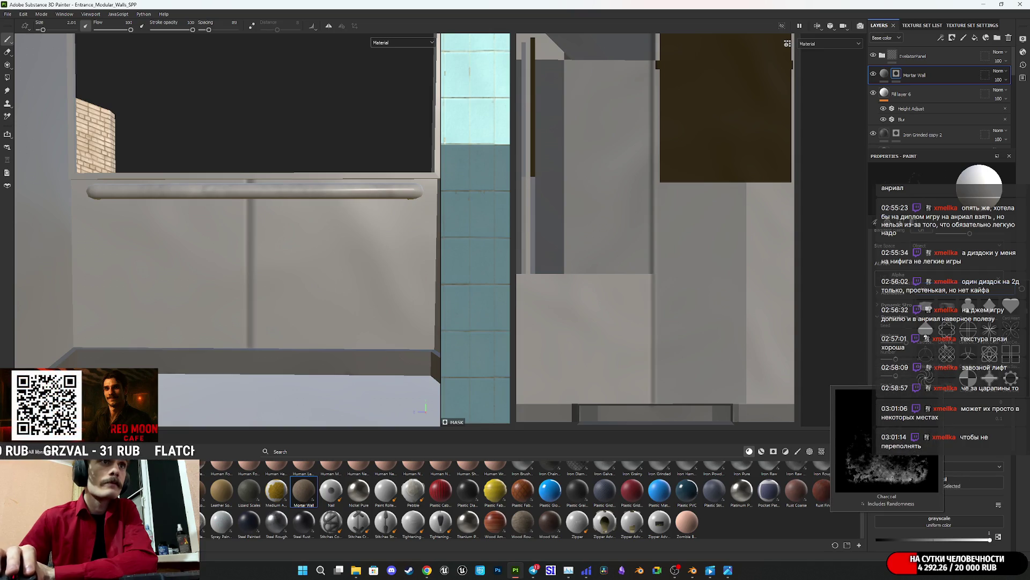
pyautogui.scroll(-2, 948, 375)
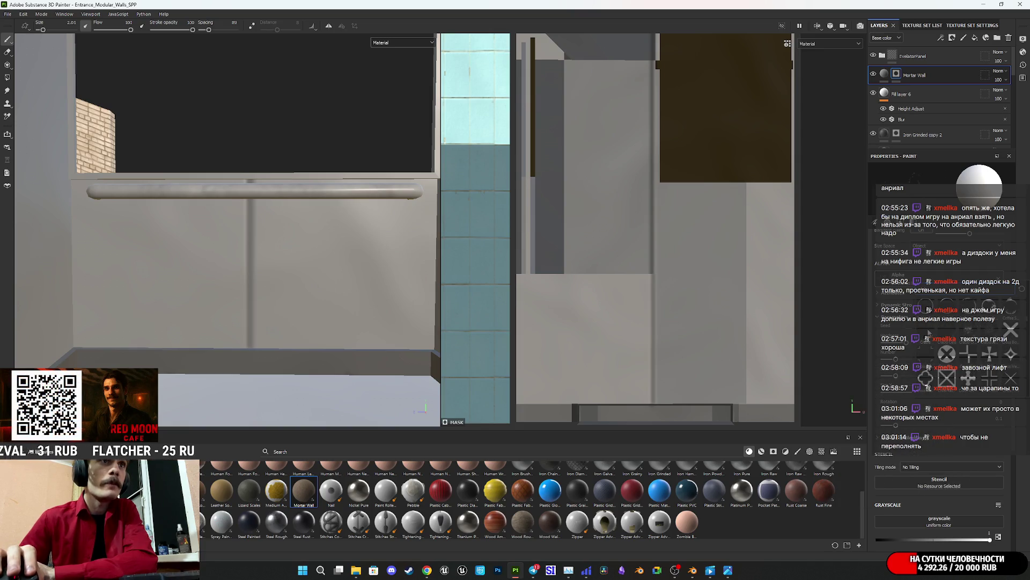
pyautogui.moveTo(948, 333)
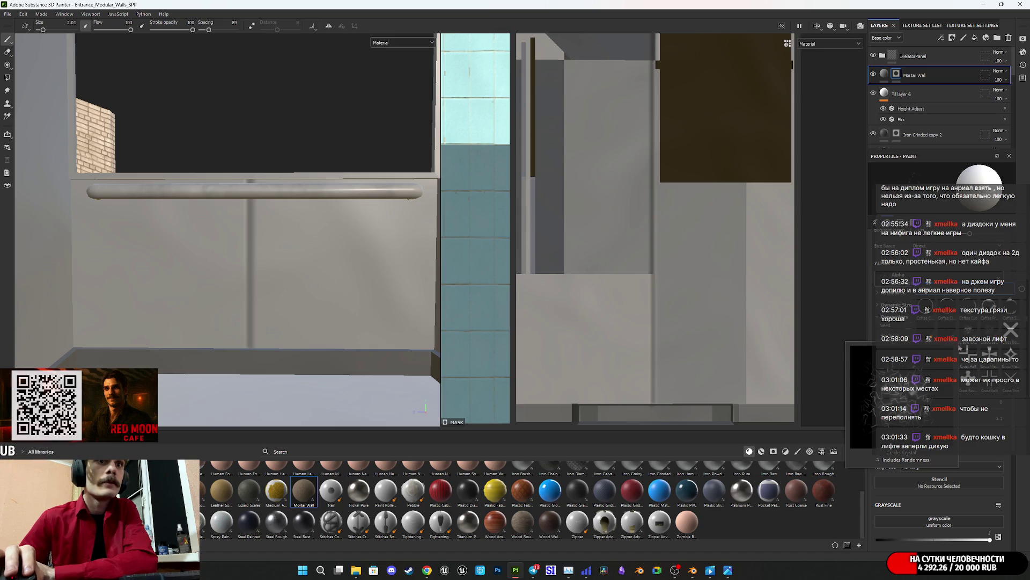
pyautogui.scroll(-3, 977, 344)
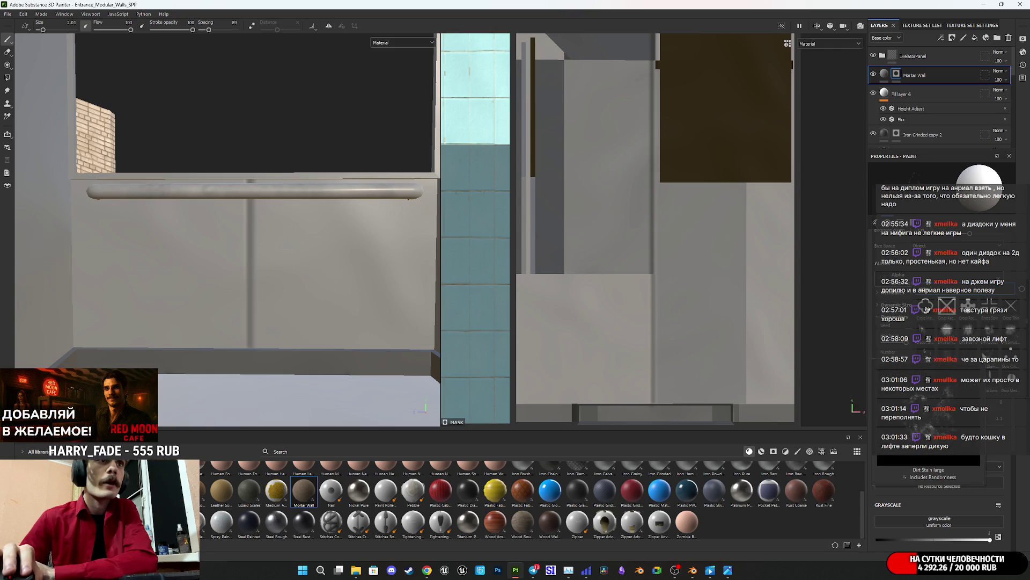
pyautogui.click(926, 370)
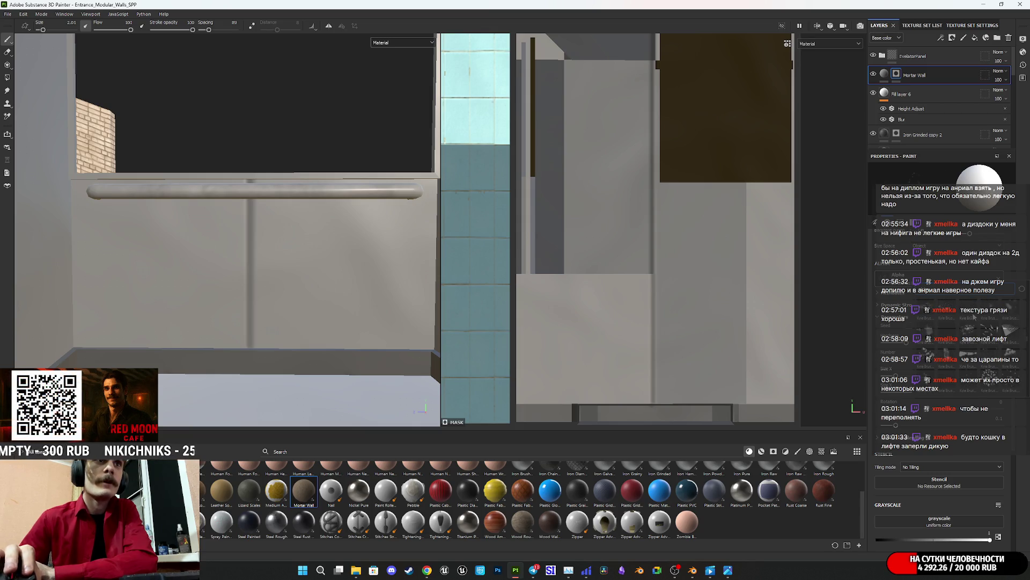
pyautogui.moveTo(971, 314)
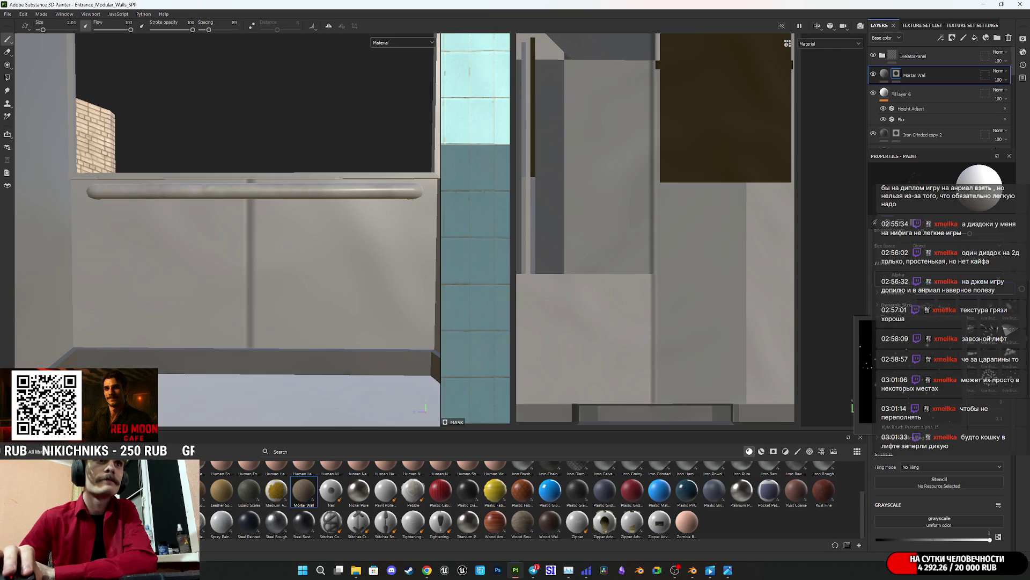
pyautogui.moveTo(993, 363)
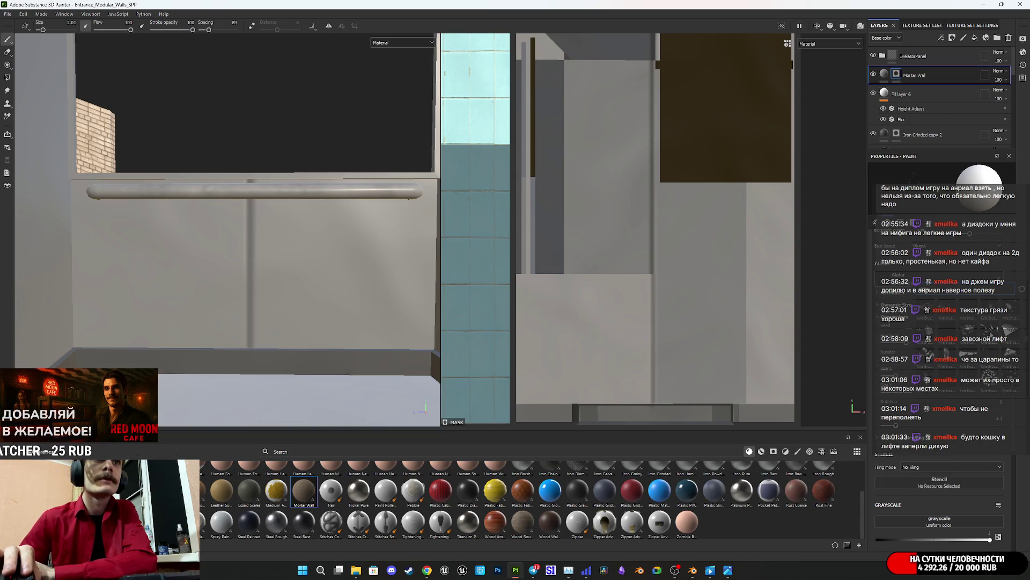
pyautogui.click(993, 359)
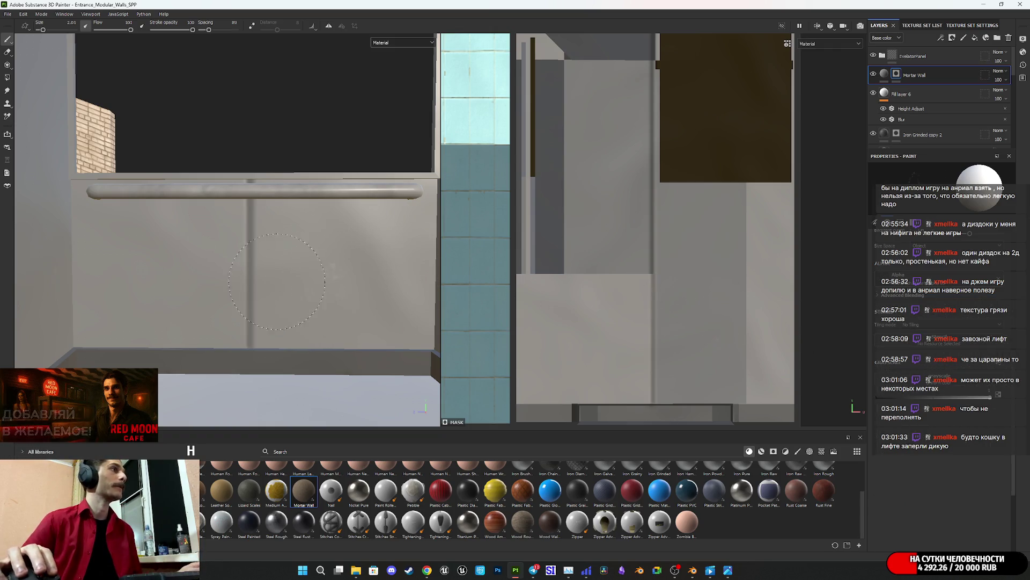
# Step: Preview the wall in the Base color channel, then return the views to Material
pyautogui.keyDown('alt'); pyautogui.moveTo(292, 273); pyautogui.dragTo(352, 271); pyautogui.keyUp('alt')
pyautogui.click(403, 42)
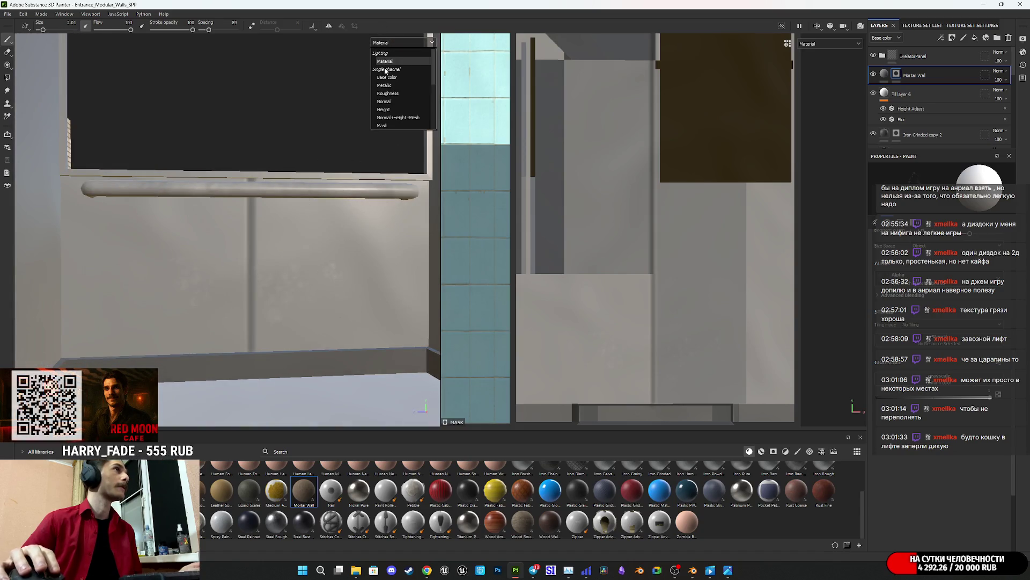
pyautogui.click(392, 78)
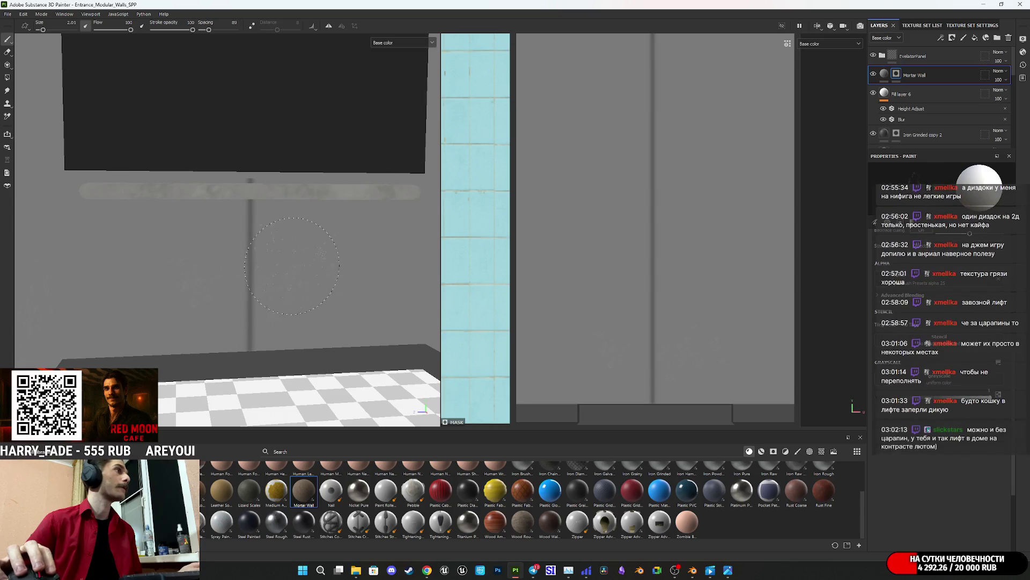
pyautogui.keyDown('alt'); pyautogui.moveTo(262, 272); pyautogui.dragTo(257, 306); pyautogui.keyUp('alt')
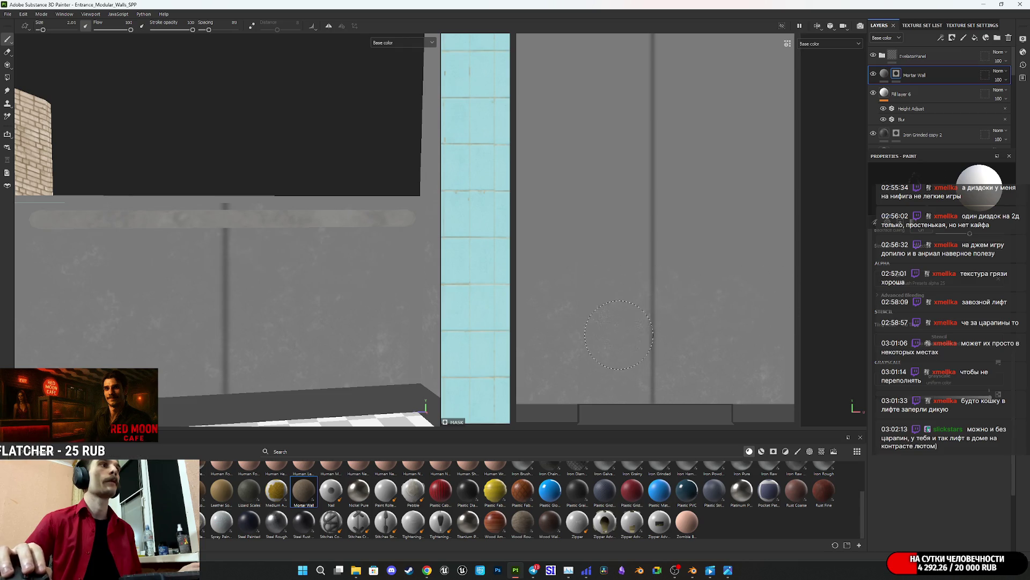
pyautogui.moveTo(320, 301)
pyautogui.keyDown('alt'); pyautogui.mouseDown()
pyautogui.moveTo(323, 292)
pyautogui.moveTo(223, 322)
pyautogui.mouseUp(); pyautogui.keyUp('alt')
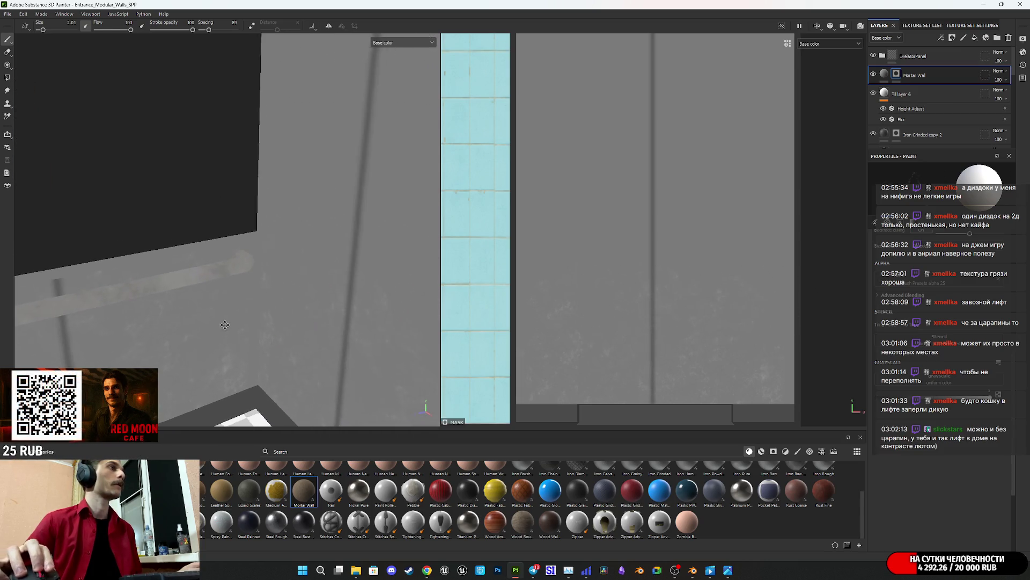
pyautogui.click(395, 45)
pyautogui.click(386, 53)
pyautogui.moveTo(300, 225)
pyautogui.keyDown('alt'); pyautogui.mouseDown()
pyautogui.moveTo(233, 294)
pyautogui.moveTo(322, 288)
pyautogui.moveTo(276, 299)
pyautogui.mouseUp(); pyautogui.keyUp('alt')
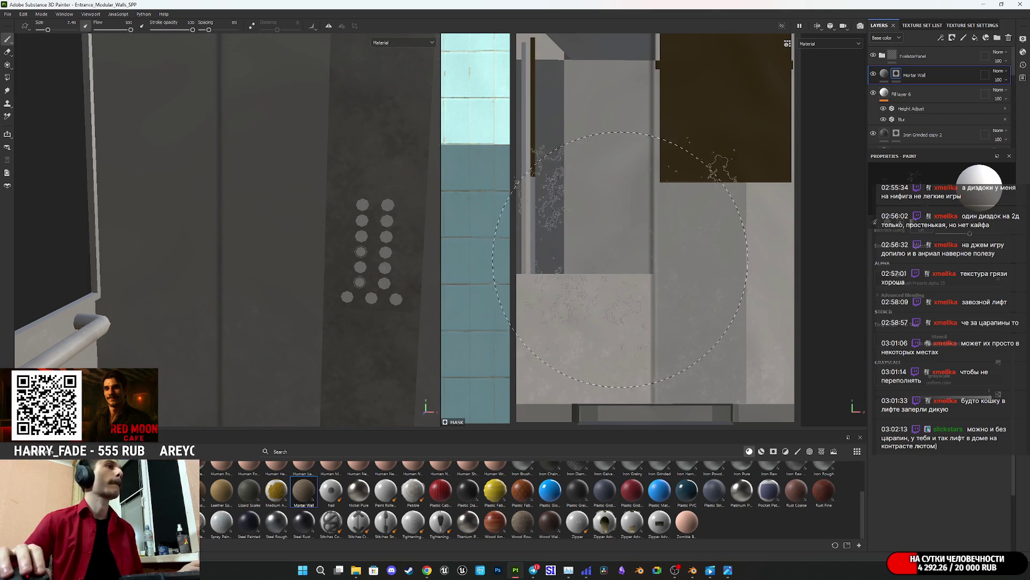
# Step: Enlarge the alpha 25 stain brush to size 1.87
pyautogui.scroll(2, 661, 253)
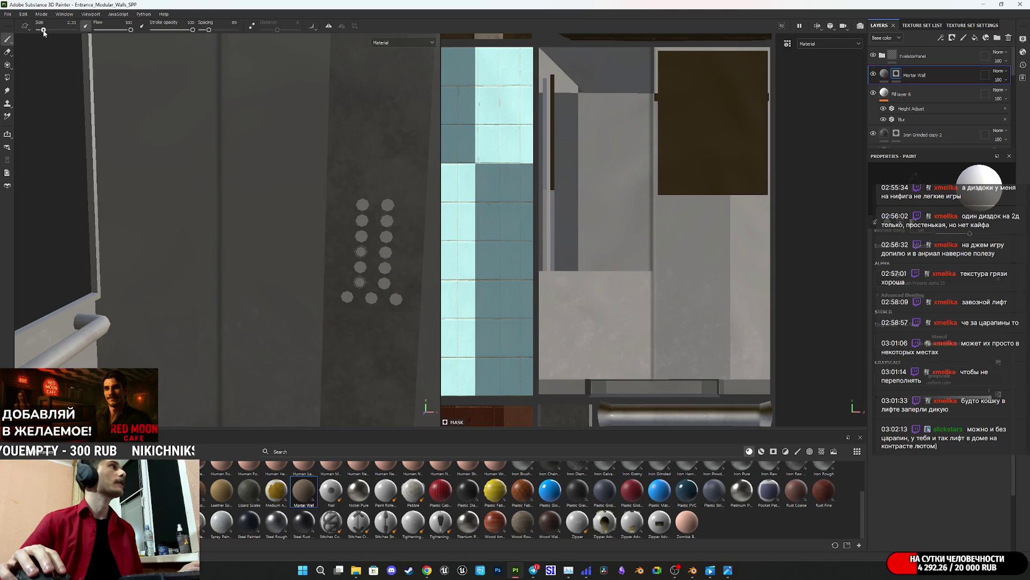
pyautogui.moveTo(44, 30); pyautogui.dragTo(46, 31)
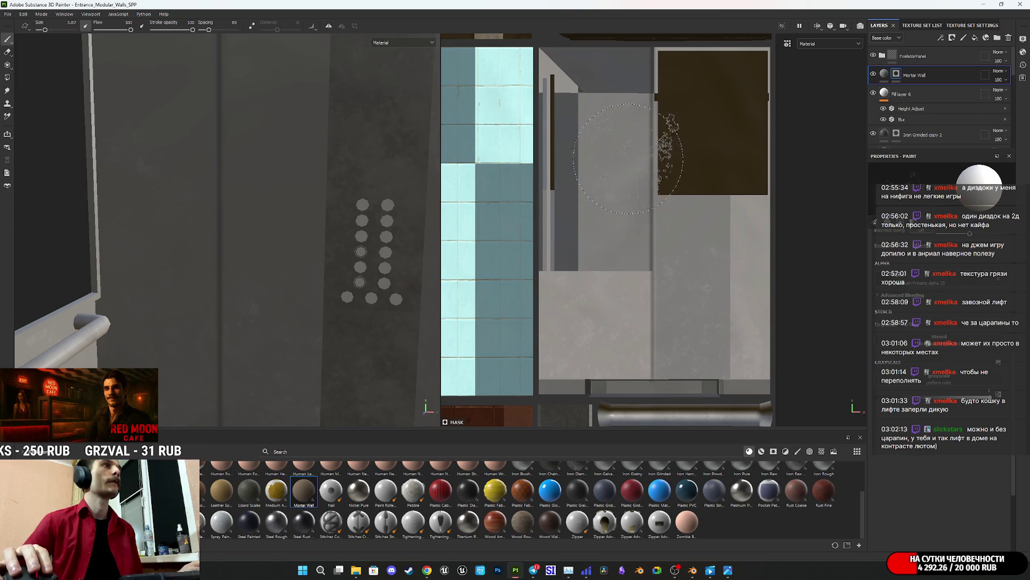
pyautogui.moveTo(654, 169); pyautogui.dragTo(665, 228, button='middle')
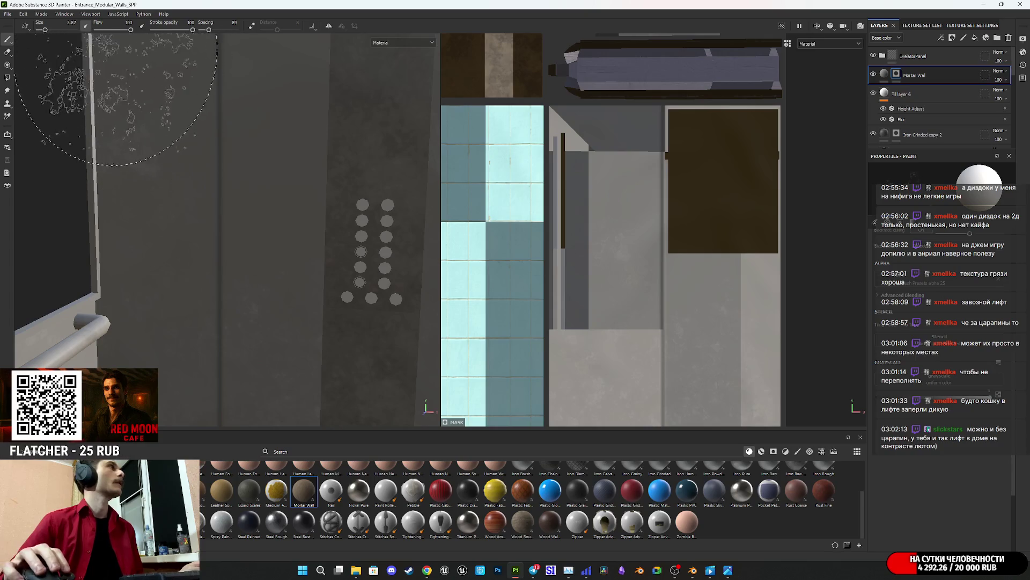
pyautogui.click(402, 43)
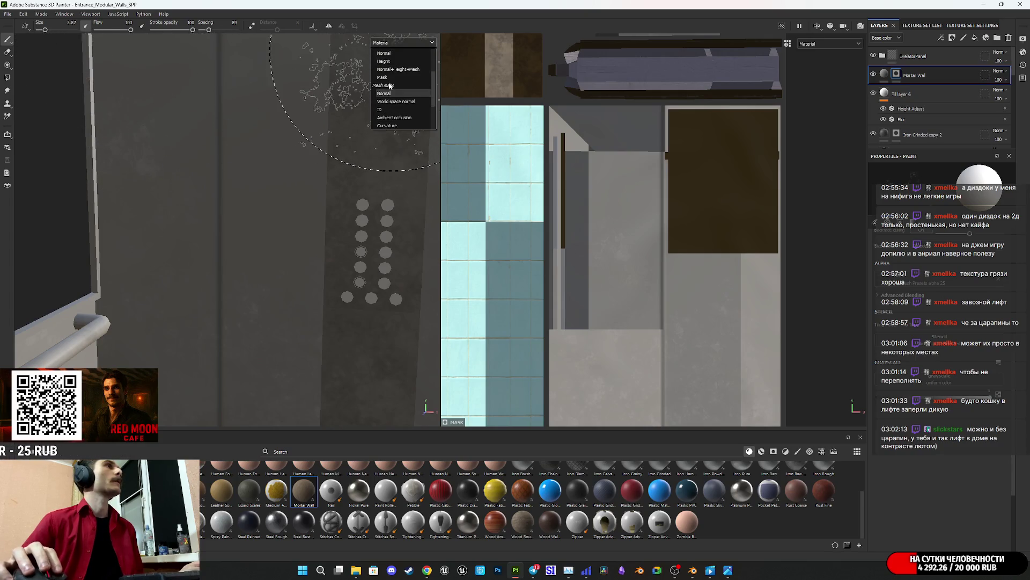
# Step: In Mask view, paint a blotchy dirt stroke into the Mortar Wall mask, then return to Material
pyautogui.click(382, 77)
pyautogui.scroll(-2, 587, 253)
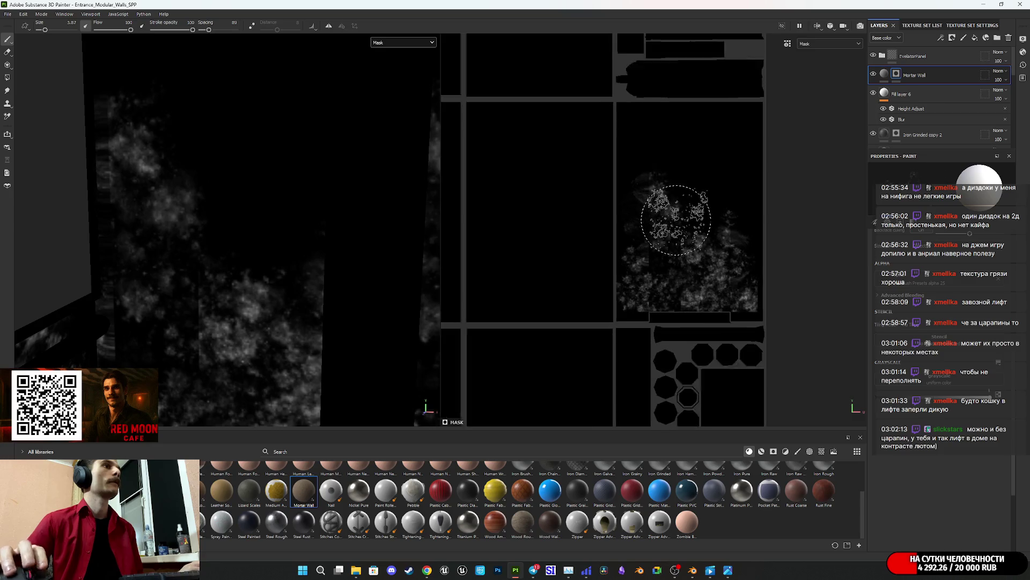
pyautogui.scroll(5, 679, 231)
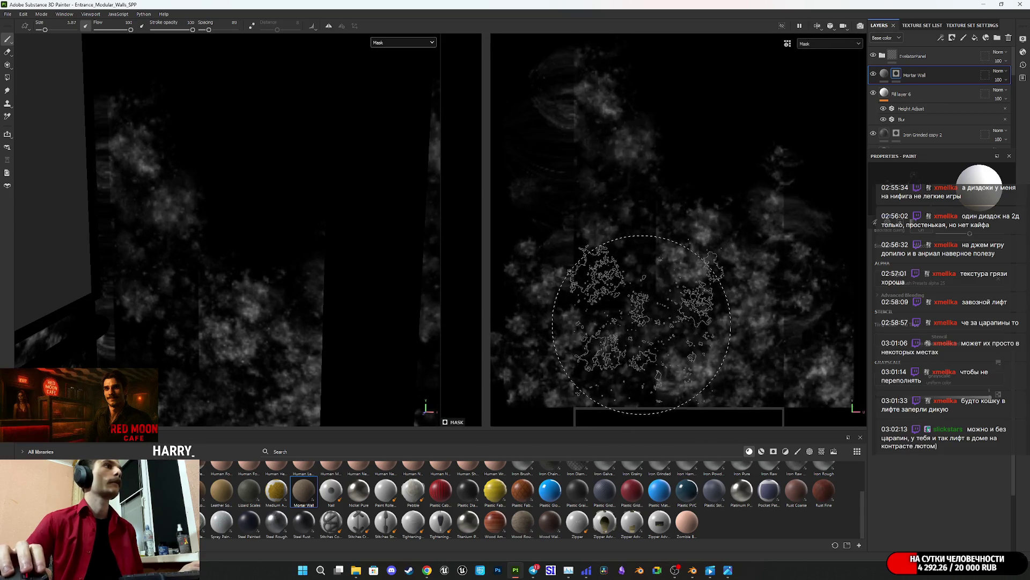
pyautogui.moveTo(601, 304)
pyautogui.mouseDown()
pyautogui.moveTo(573, 327)
pyautogui.moveTo(554, 269)
pyautogui.moveTo(683, 299)
pyautogui.moveTo(677, 315)
pyautogui.mouseUp()
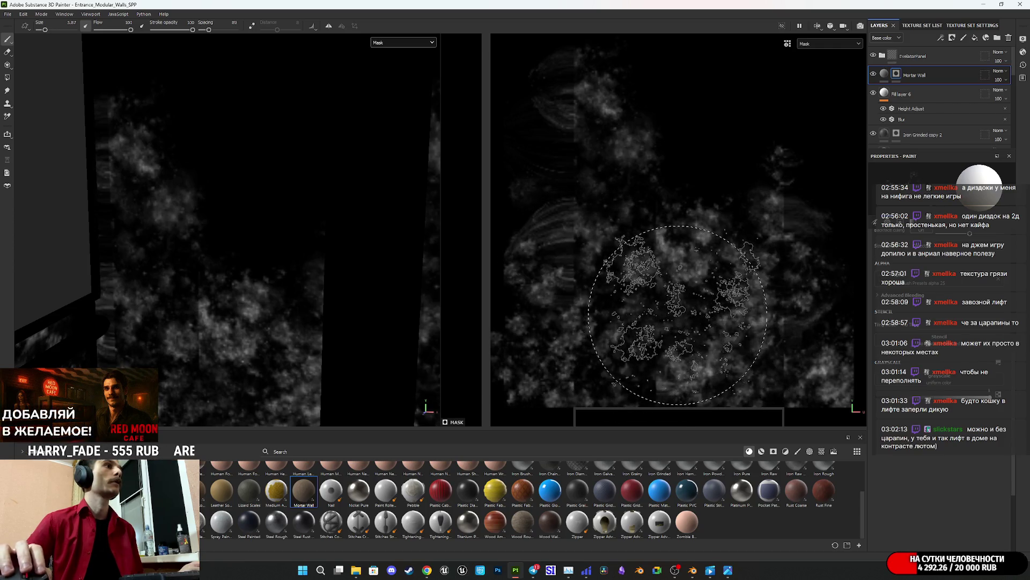
pyautogui.moveTo(291, 321)
pyautogui.keyDown('alt'); pyautogui.mouseDown()
pyautogui.moveTo(207, 279)
pyautogui.moveTo(242, 264)
pyautogui.mouseUp(); pyautogui.keyUp('alt')
pyautogui.click(388, 43)
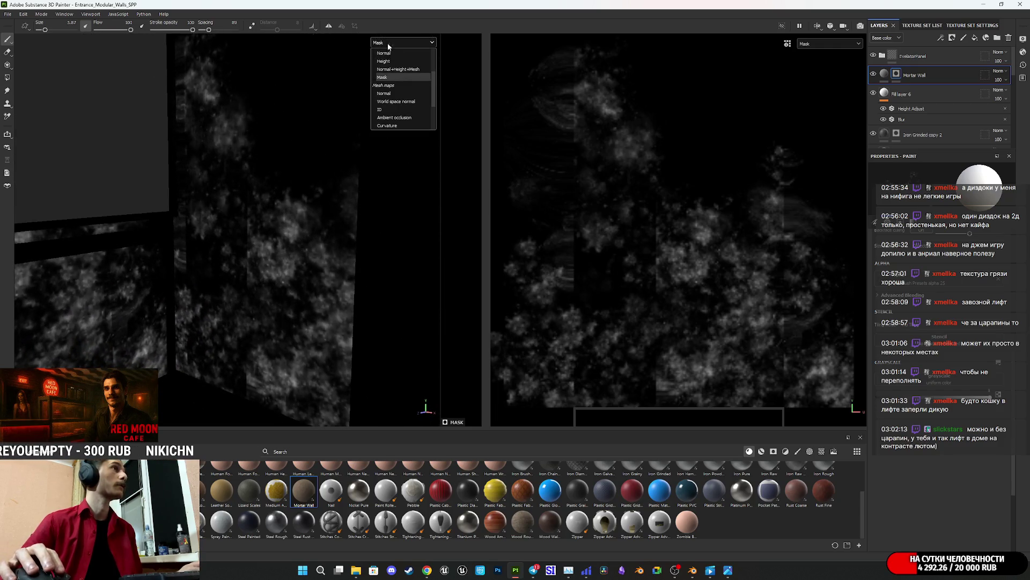
pyautogui.click(394, 62)
pyautogui.moveTo(354, 120)
pyautogui.keyDown('alt'); pyautogui.mouseDown()
pyautogui.moveTo(322, 177)
pyautogui.moveTo(350, 147)
pyautogui.moveTo(348, 163)
pyautogui.moveTo(301, 203)
pyautogui.moveTo(322, 193)
pyautogui.mouseUp(); pyautogui.keyUp('alt')
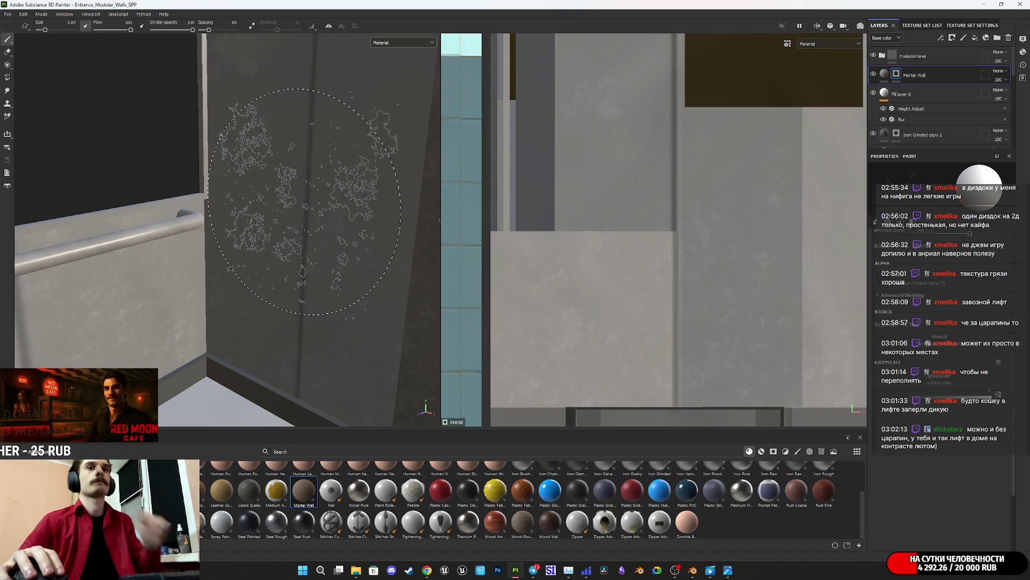
# Step: Face the railing wall and shrink the stain brush down from size 1.87
pyautogui.moveTo(278, 206)
pyautogui.keyDown('alt'); pyautogui.mouseDown()
pyautogui.moveTo(319, 274)
pyautogui.moveTo(240, 274)
pyautogui.moveTo(280, 282)
pyautogui.moveTo(168, 266)
pyautogui.moveTo(219, 285)
pyautogui.moveTo(127, 257)
pyautogui.moveTo(182, 198)
pyautogui.moveTo(157, 243)
pyautogui.moveTo(189, 200)
pyautogui.moveTo(196, 252)
pyautogui.moveTo(163, 260)
pyautogui.moveTo(229, 256)
pyautogui.moveTo(236, 267)
pyautogui.moveTo(215, 251)
pyautogui.moveTo(333, 299)
pyautogui.moveTo(343, 288)
pyautogui.moveTo(220, 133)
pyautogui.moveTo(265, 167)
pyautogui.moveTo(278, 140)
pyautogui.moveTo(419, 172)
pyautogui.mouseUp(); pyautogui.keyUp('alt')
pyautogui.scroll(-2, 623, 193)
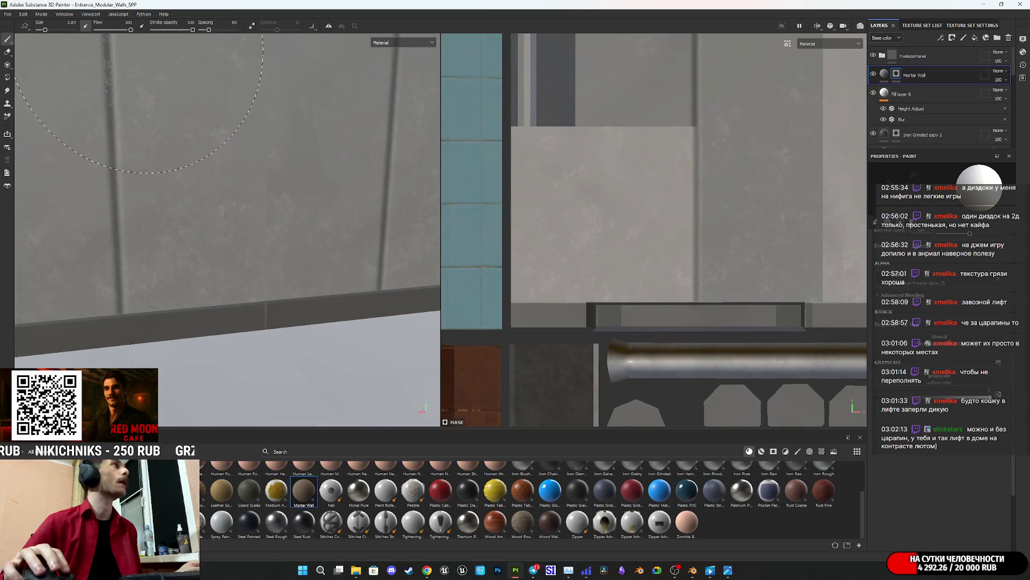
pyautogui.moveTo(45, 30); pyautogui.dragTo(44, 31)
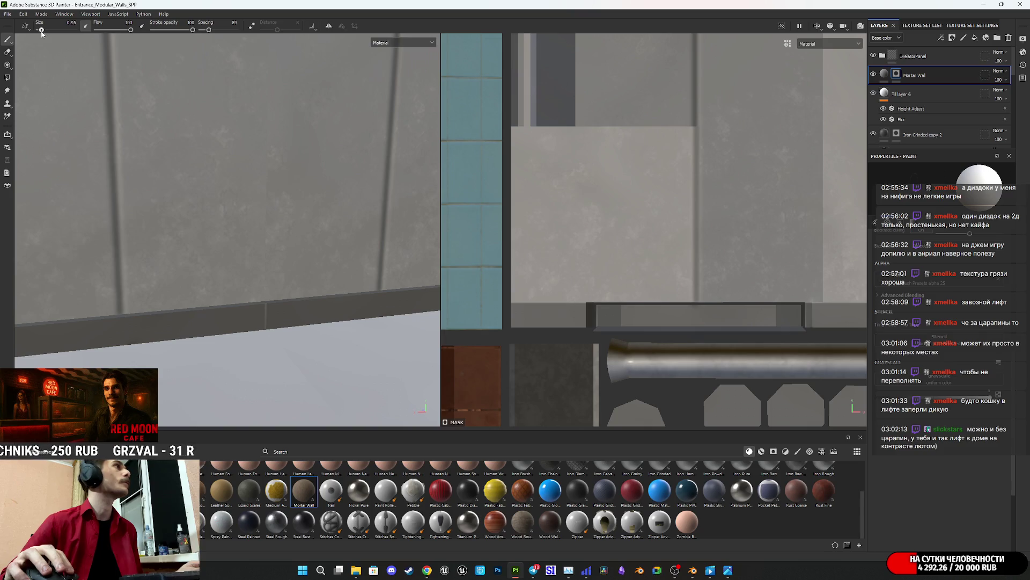
pyautogui.click(394, 45)
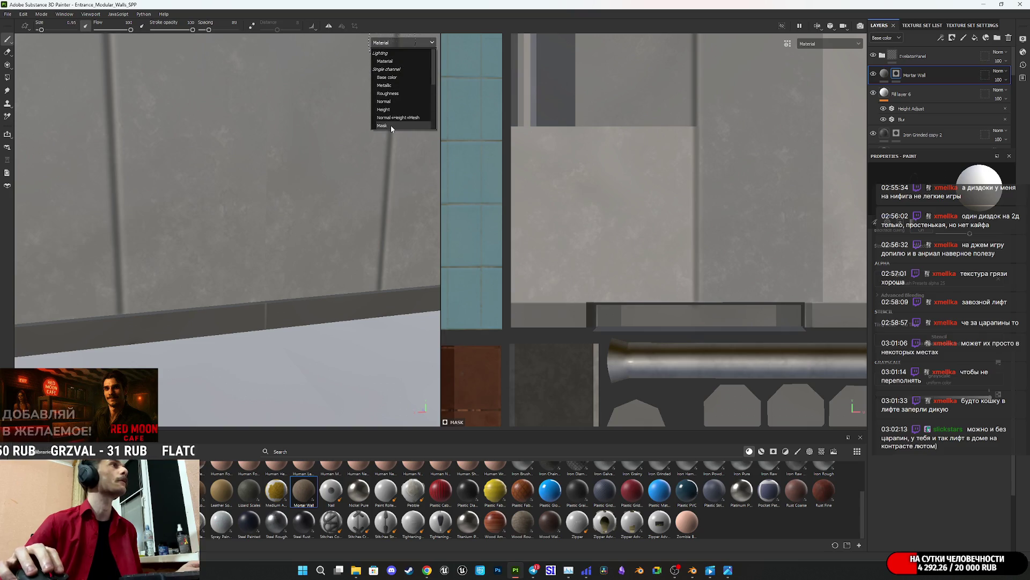
# Step: In Mask view, dab extra grime near the lower trim strip, then restore the shaded Material view
pyautogui.click(383, 125)
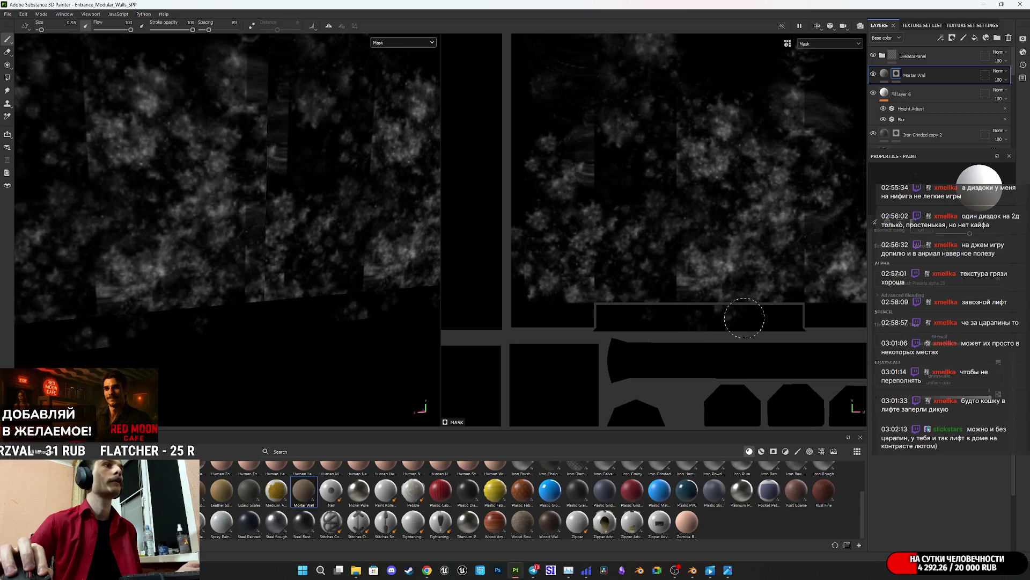
pyautogui.moveTo(744, 318); pyautogui.dragTo(736, 318)
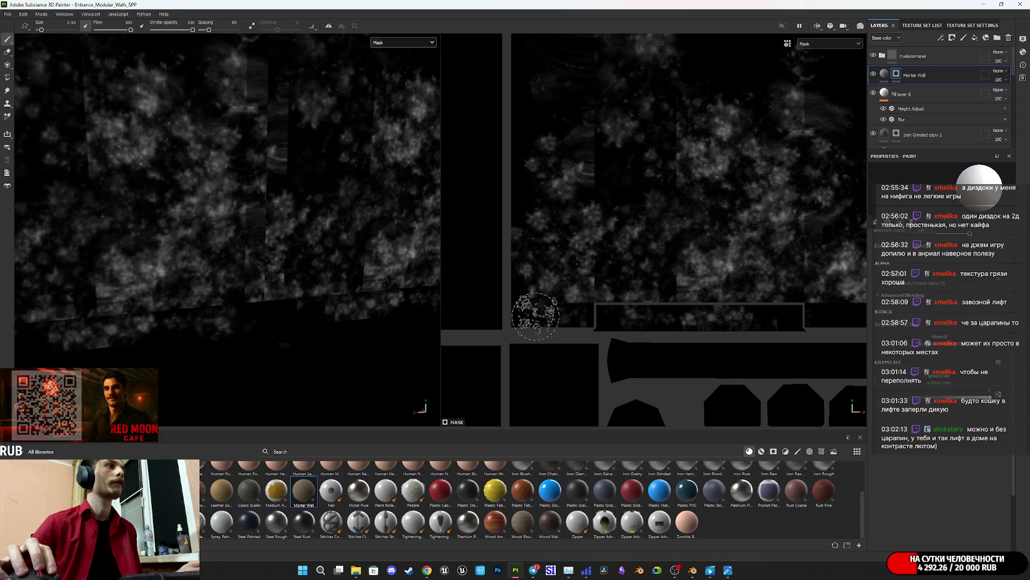
pyautogui.moveTo(724, 304); pyautogui.dragTo(507, 309, button='middle')
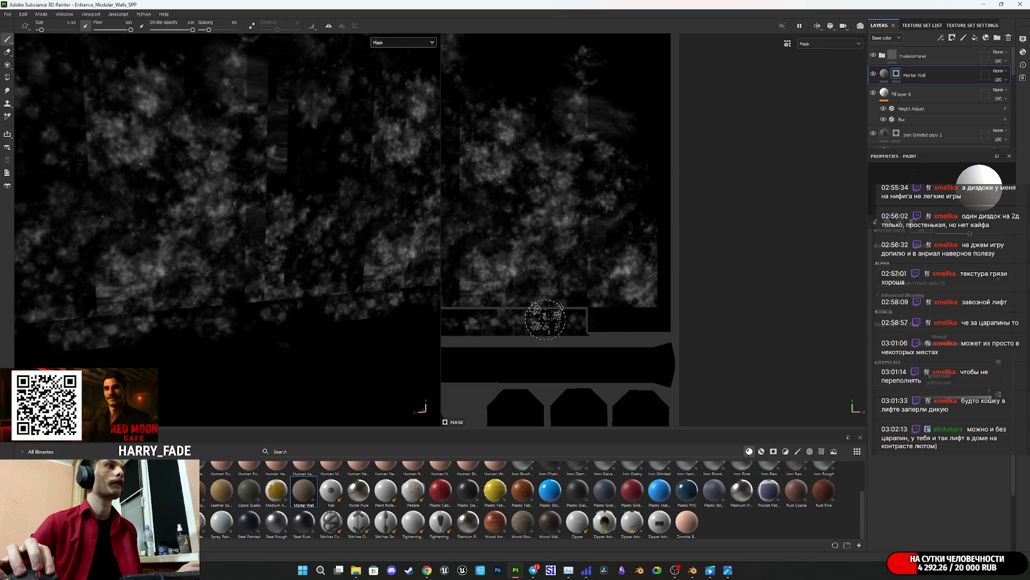
pyautogui.scroll(2, 594, 333)
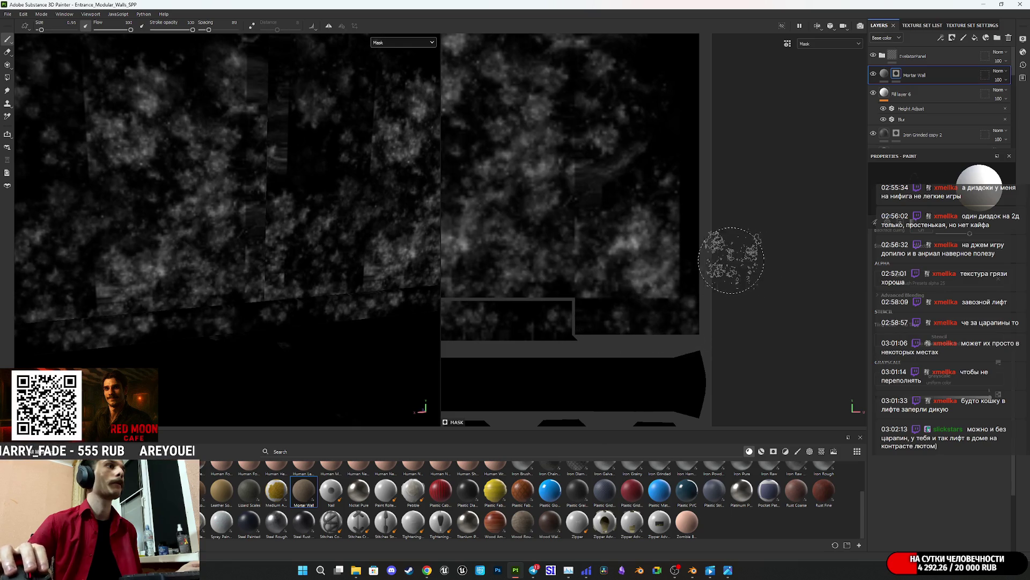
pyautogui.click(387, 43)
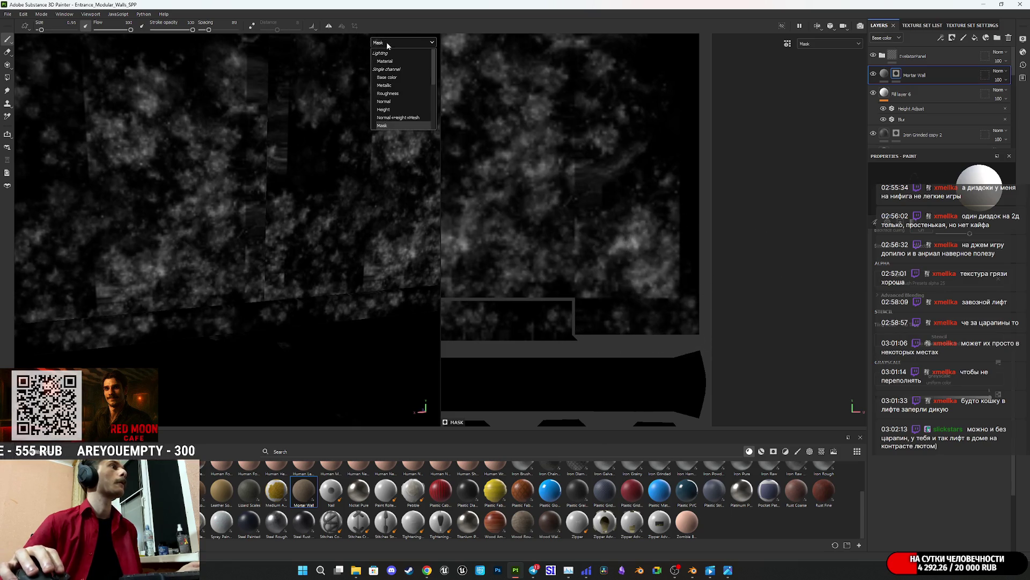
pyautogui.click(396, 63)
pyautogui.moveTo(392, 62)
pyautogui.keyDown('alt'); pyautogui.mouseDown()
pyautogui.moveTo(333, 253)
pyautogui.moveTo(368, 237)
pyautogui.moveTo(180, 216)
pyautogui.moveTo(230, 233)
pyautogui.moveTo(279, 209)
pyautogui.moveTo(288, 258)
pyautogui.moveTo(287, 239)
pyautogui.moveTo(269, 230)
pyautogui.moveTo(334, 203)
pyautogui.moveTo(276, 219)
pyautogui.moveTo(375, 200)
pyautogui.moveTo(349, 218)
pyautogui.moveTo(266, 224)
pyautogui.moveTo(255, 250)
pyautogui.mouseUp(); pyautogui.keyUp('alt')
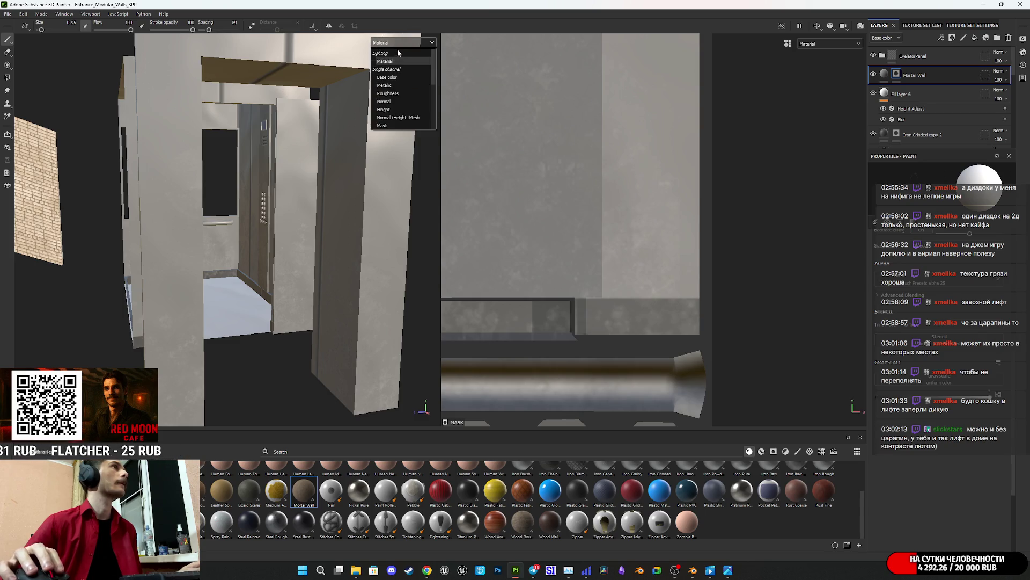
# Step: View Base color, zoom through the doorway to the bare floor, then restore the Material view
pyautogui.click(398, 79)
pyautogui.moveTo(252, 215)
pyautogui.keyDown('alt'); pyautogui.mouseDown()
pyautogui.moveTo(243, 200)
pyautogui.moveTo(260, 180)
pyautogui.moveTo(441, 209)
pyautogui.moveTo(472, 190)
pyautogui.moveTo(458, 168)
pyautogui.moveTo(411, 217)
pyautogui.moveTo(444, 174)
pyautogui.moveTo(472, 184)
pyautogui.moveTo(341, 223)
pyautogui.moveTo(262, 217)
pyautogui.moveTo(142, 231)
pyautogui.moveTo(305, 303)
pyautogui.moveTo(339, 200)
pyautogui.moveTo(322, 195)
pyautogui.moveTo(336, 246)
pyautogui.moveTo(324, 278)
pyautogui.moveTo(342, 285)
pyautogui.mouseUp(); pyautogui.keyUp('alt')
pyautogui.scroll(5, 322, 263)
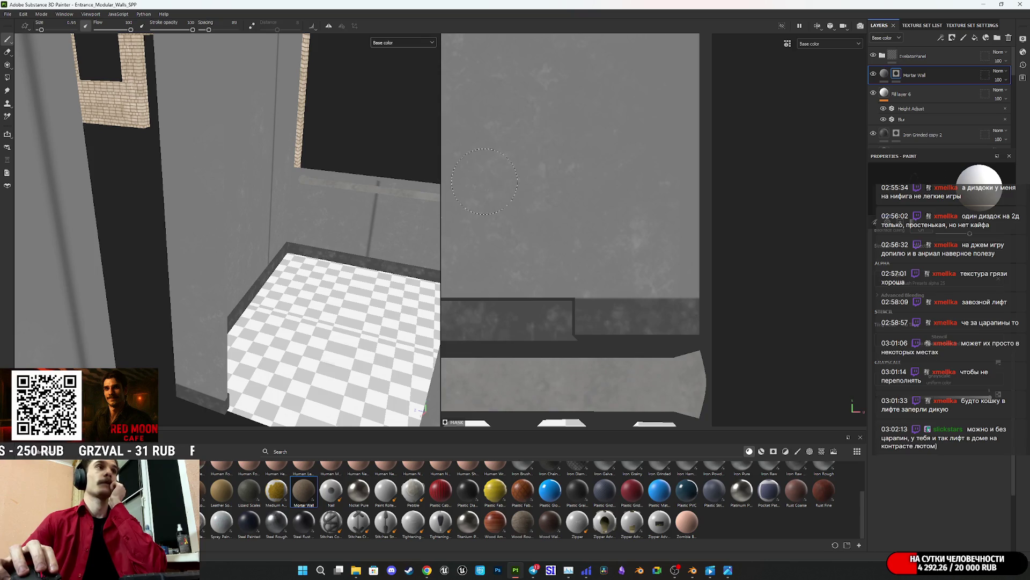
pyautogui.click(398, 46)
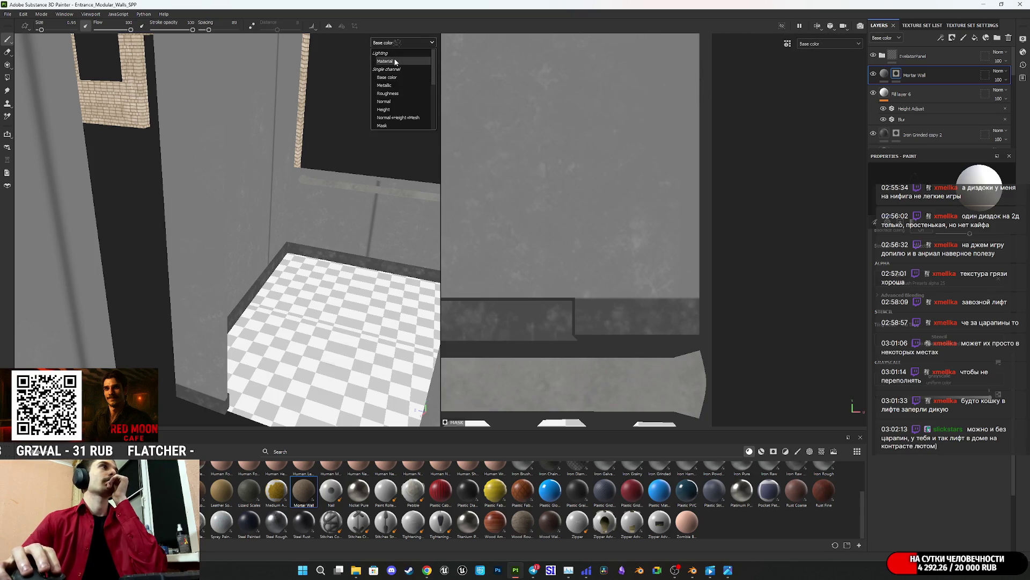
pyautogui.click(390, 66)
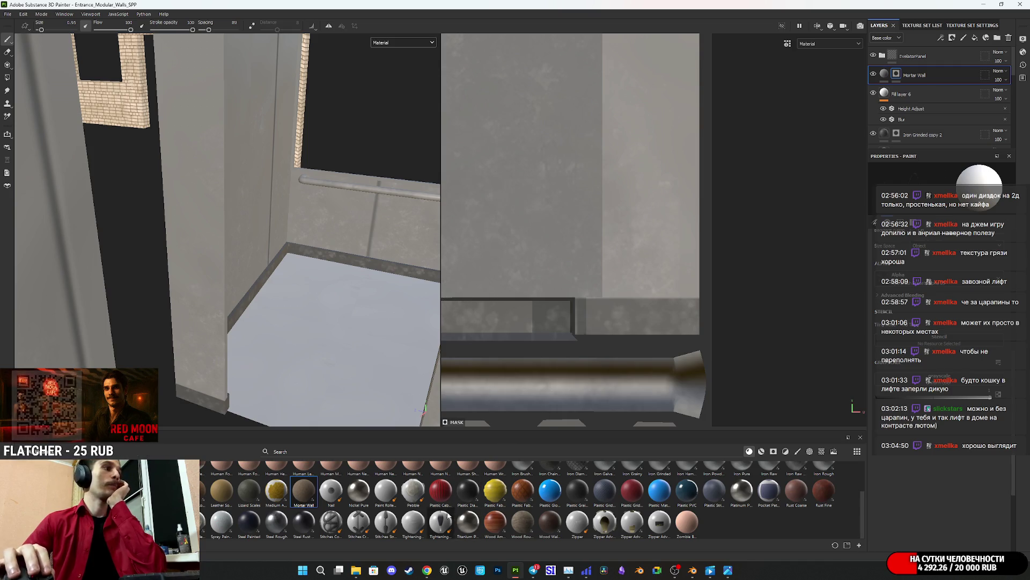
pyautogui.scroll(2, 355, 510)
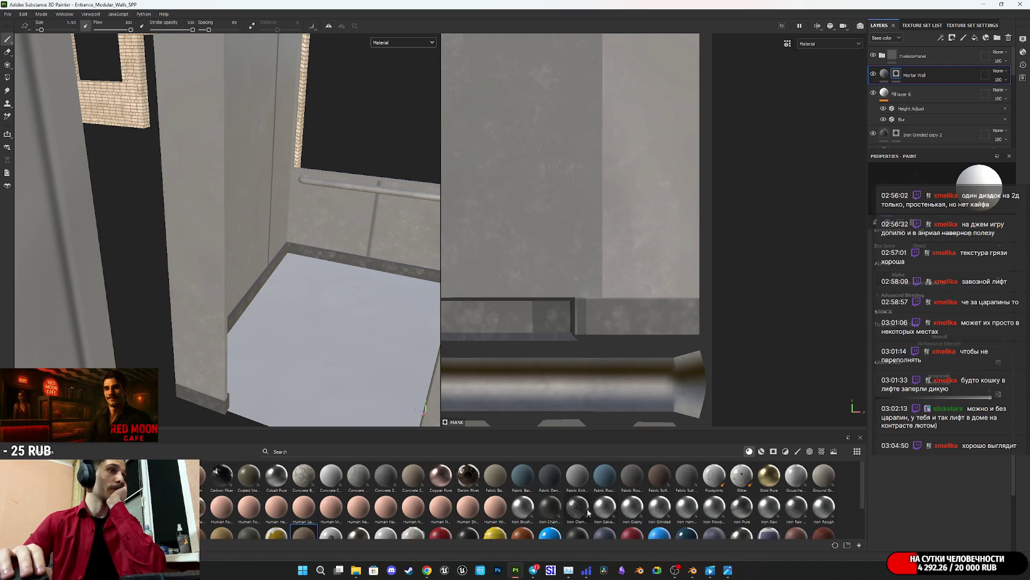
# Step: Preview the Iron Galvanized and Iron Diamond Armor shelf materials, then switch to the Chrome browser
pyautogui.moveTo(576, 512)
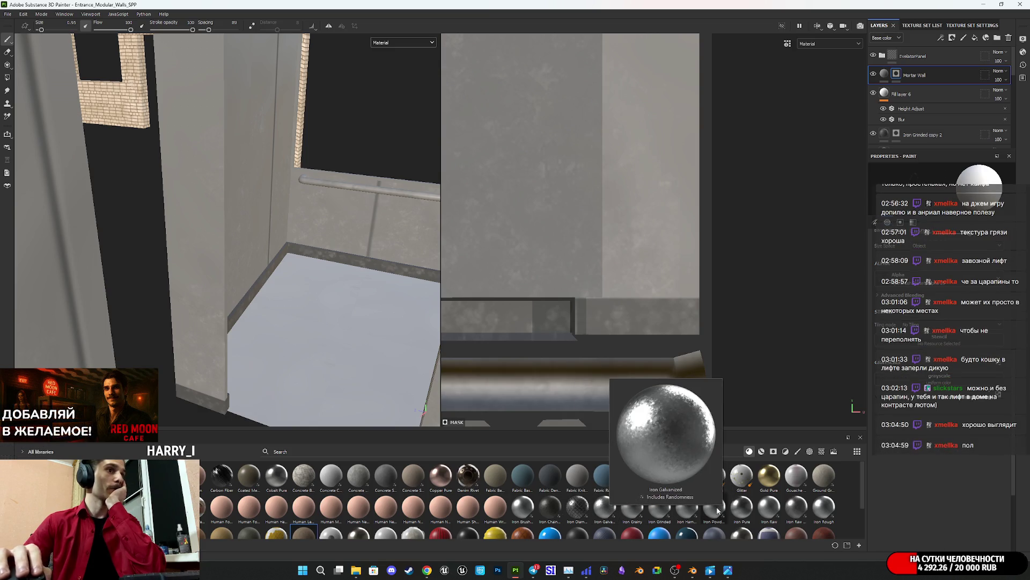
pyautogui.scroll(-3, 718, 506)
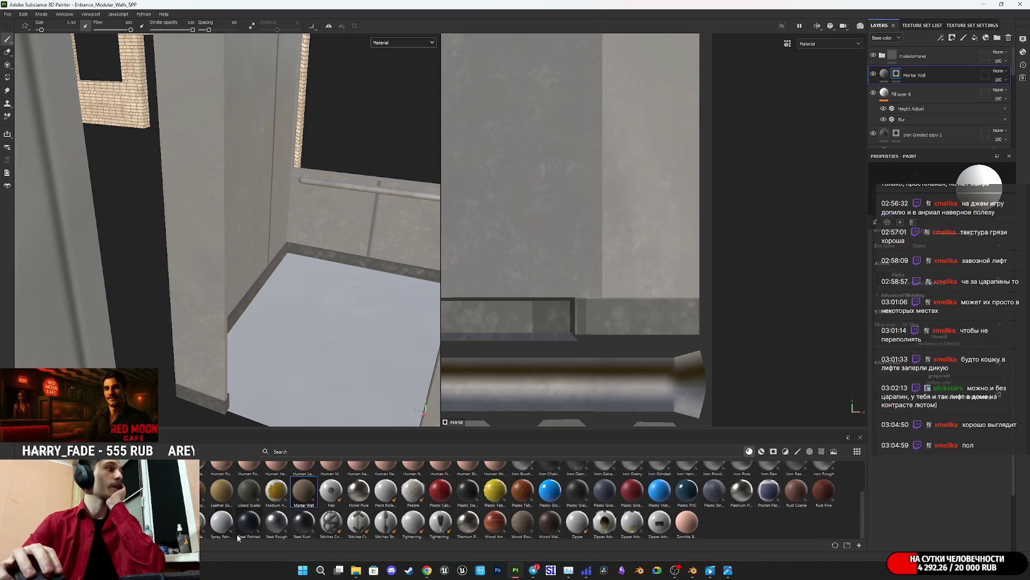
pyautogui.scroll(2, 785, 519)
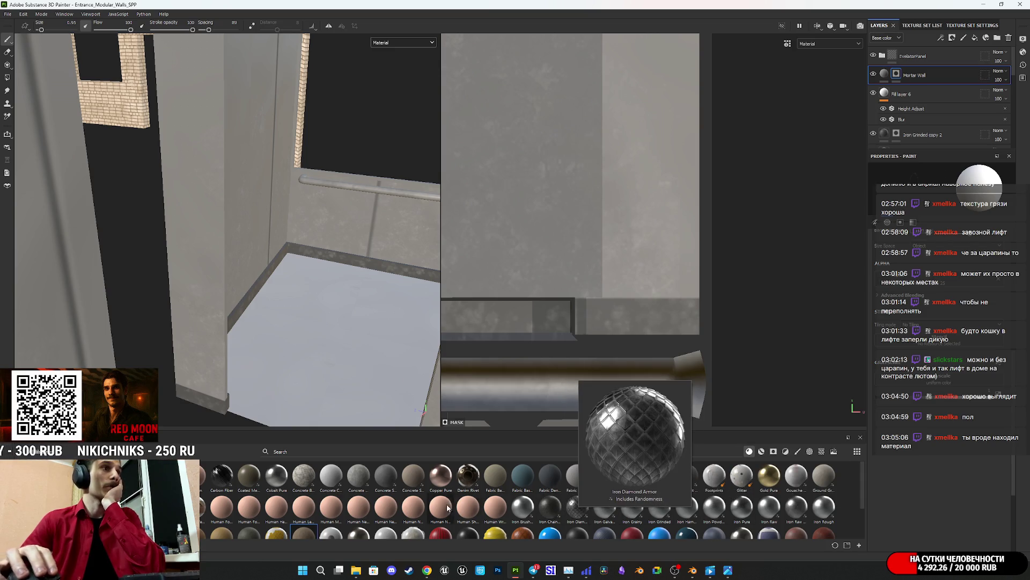
pyautogui.click(427, 570)
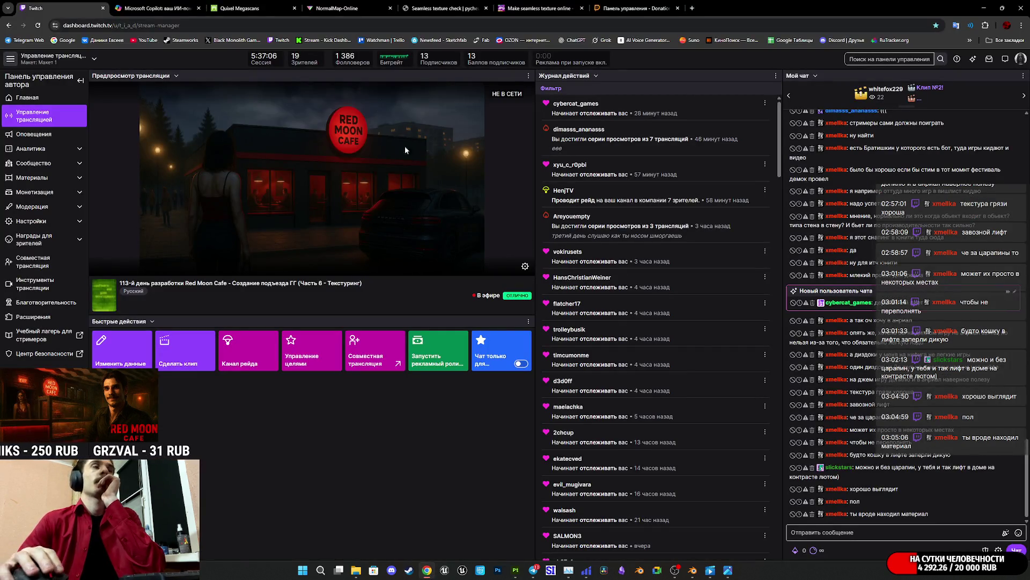
# Step: Go to the browser tab with the Quixel Megascans Purchased library
pyautogui.click(455, 4)
pyautogui.click(352, 5)
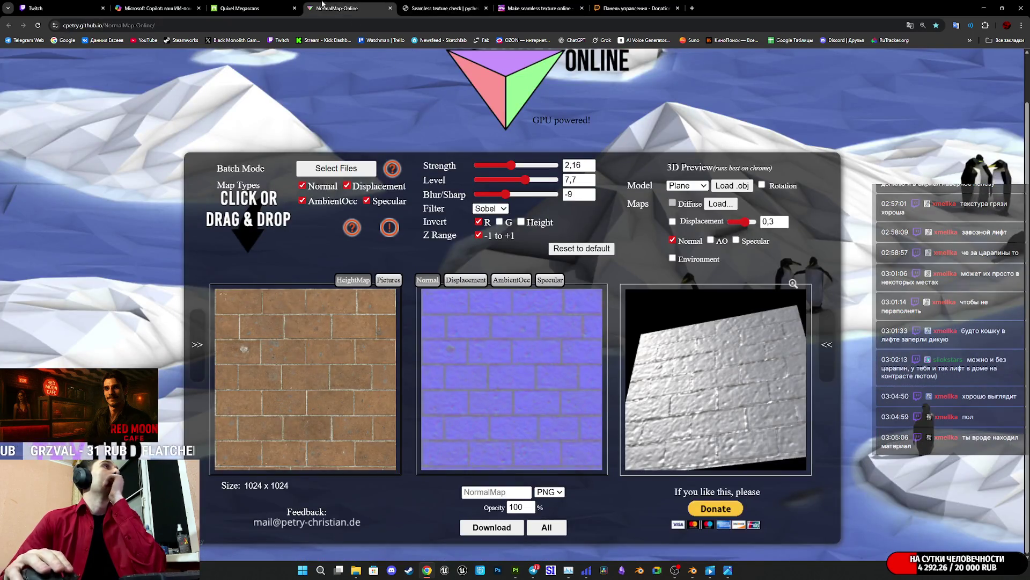
pyautogui.click(293, 5)
# Step: Scroll the Purchased grid to locate the Metal Tread Plate surface
pyautogui.scroll(-5, 715, 359)
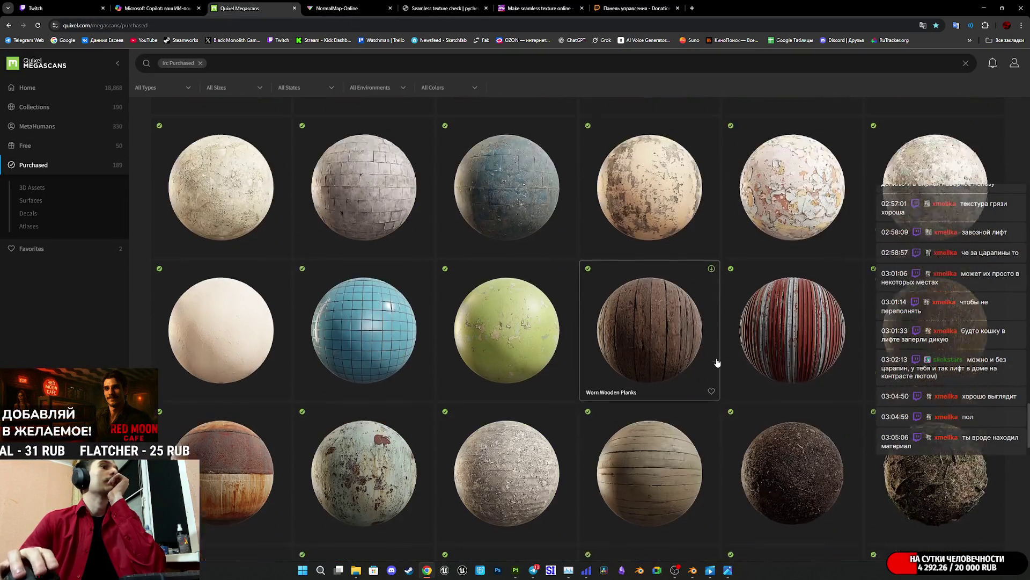
pyautogui.scroll(-5, 719, 365)
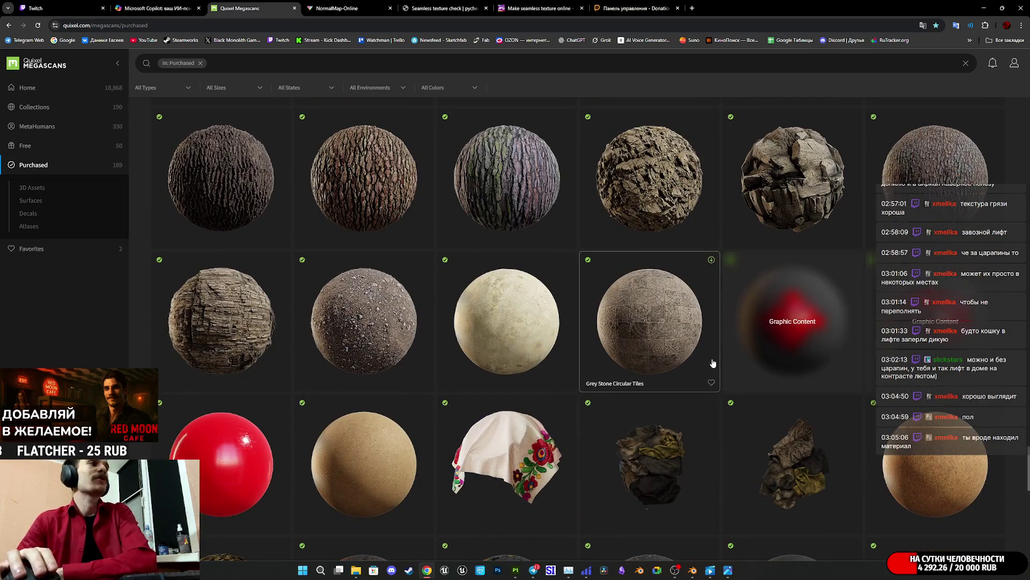
pyautogui.scroll(-5, 712, 361)
pyautogui.scroll(-5, 713, 354)
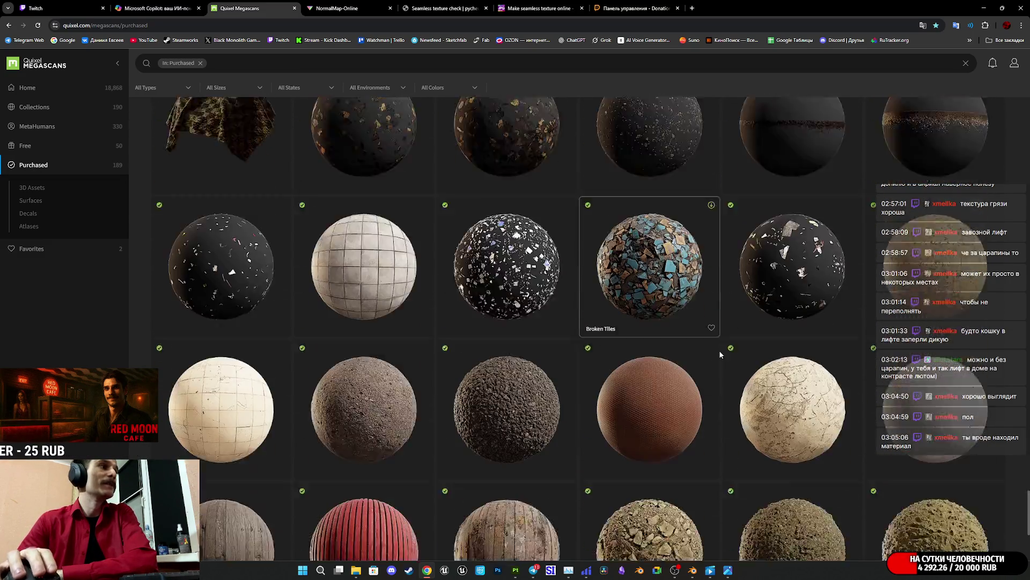
pyautogui.scroll(10, 721, 349)
pyautogui.scroll(15, 722, 351)
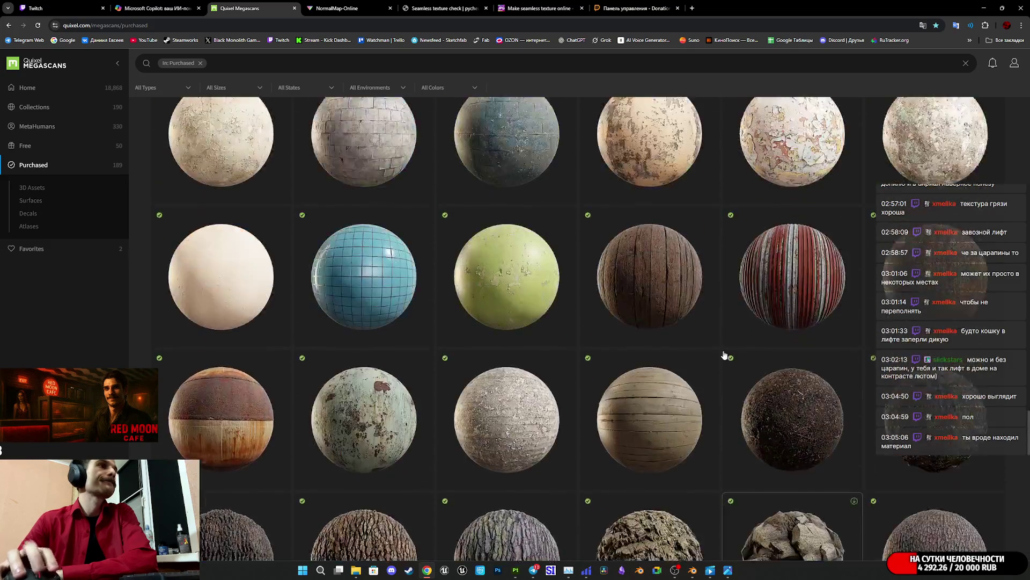
pyautogui.scroll(10, 739, 357)
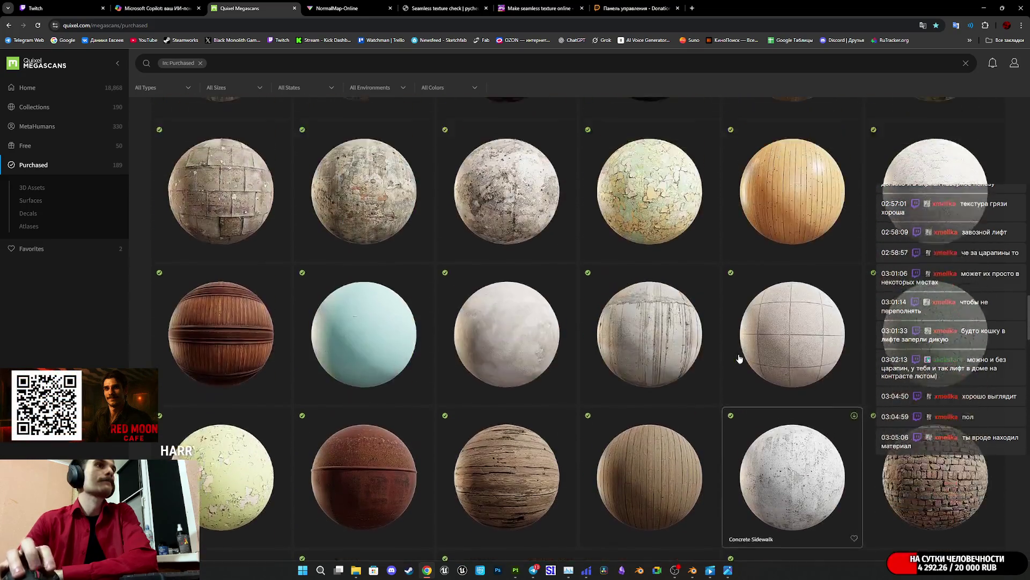
pyautogui.scroll(5, 740, 355)
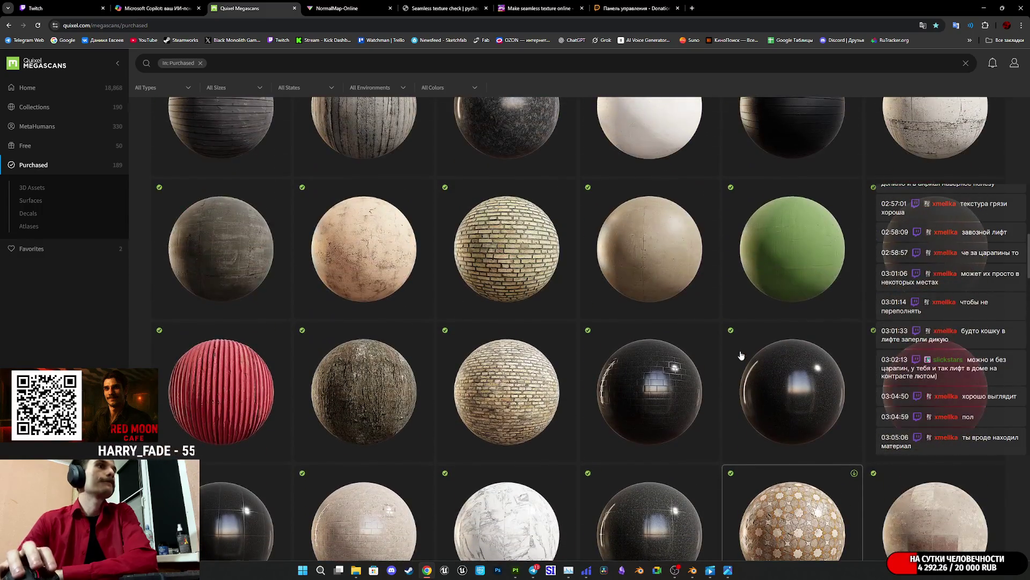
pyautogui.scroll(8, 742, 355)
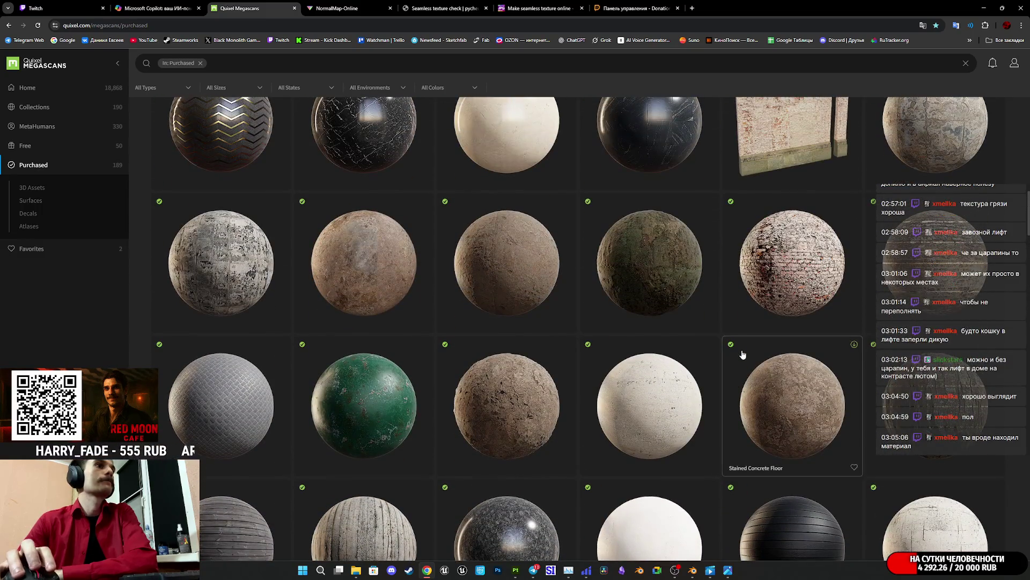
pyautogui.scroll(10, 786, 362)
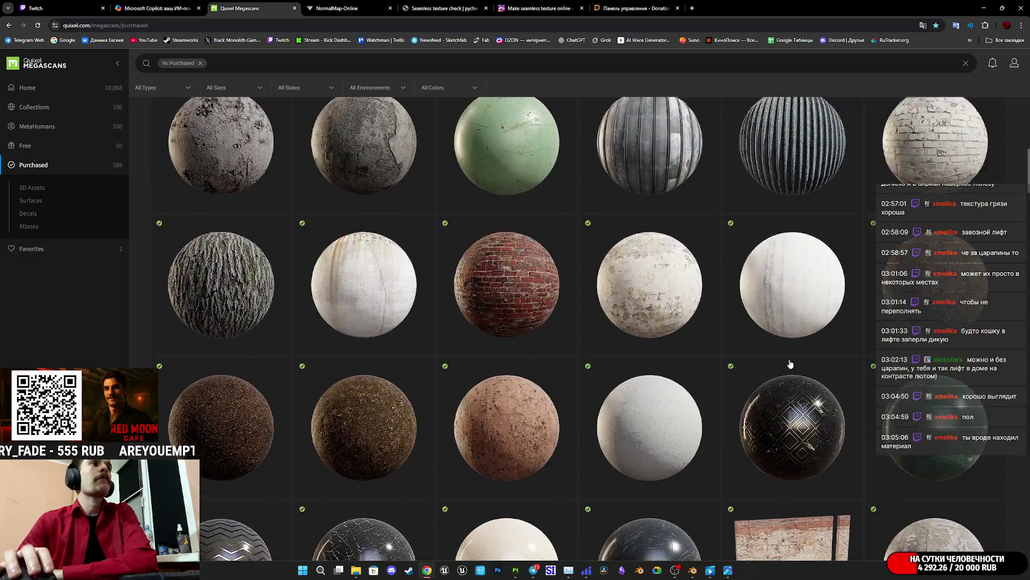
pyautogui.scroll(5, 790, 364)
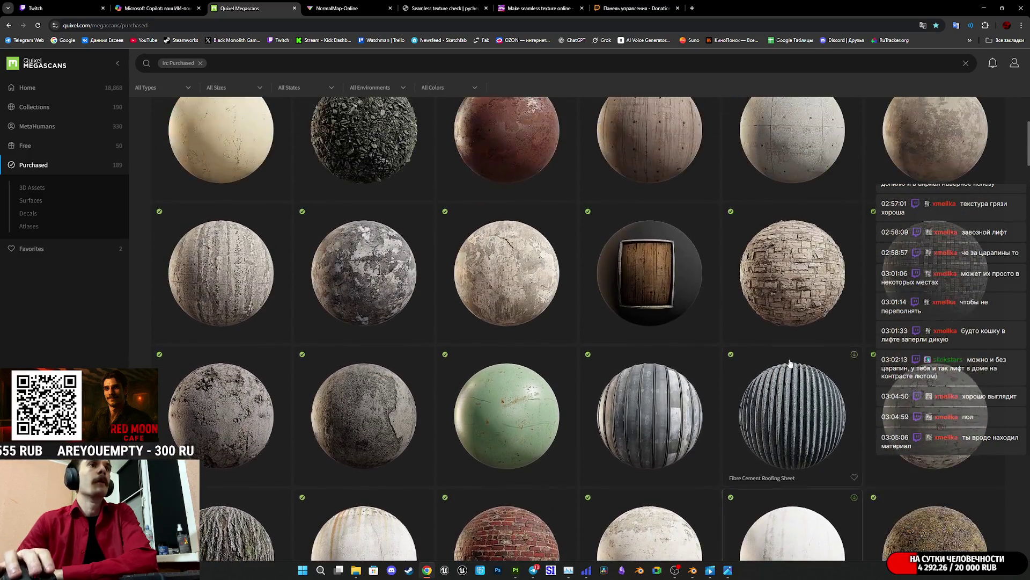
pyautogui.scroll(3, 790, 364)
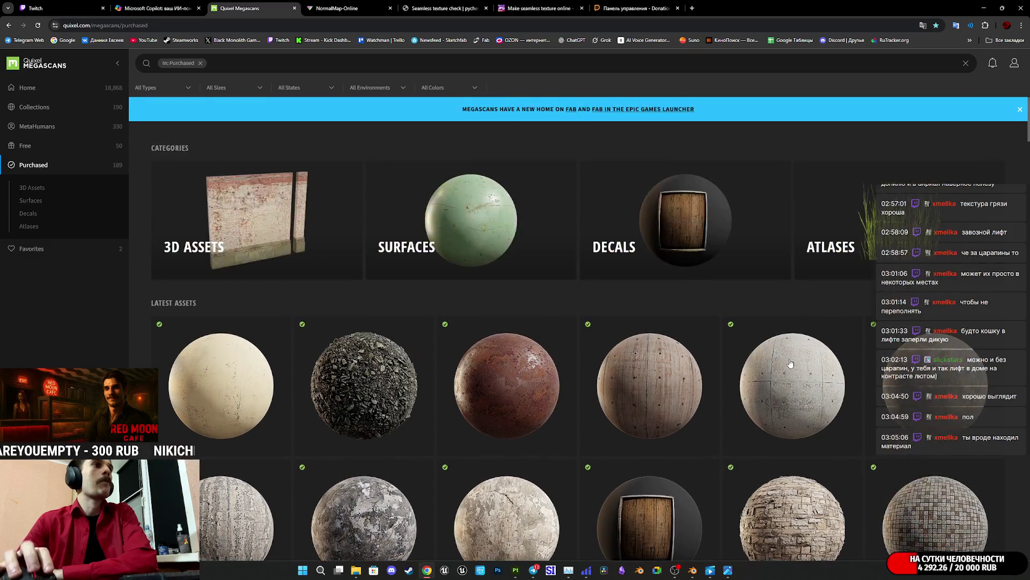
pyautogui.scroll(-10, 790, 364)
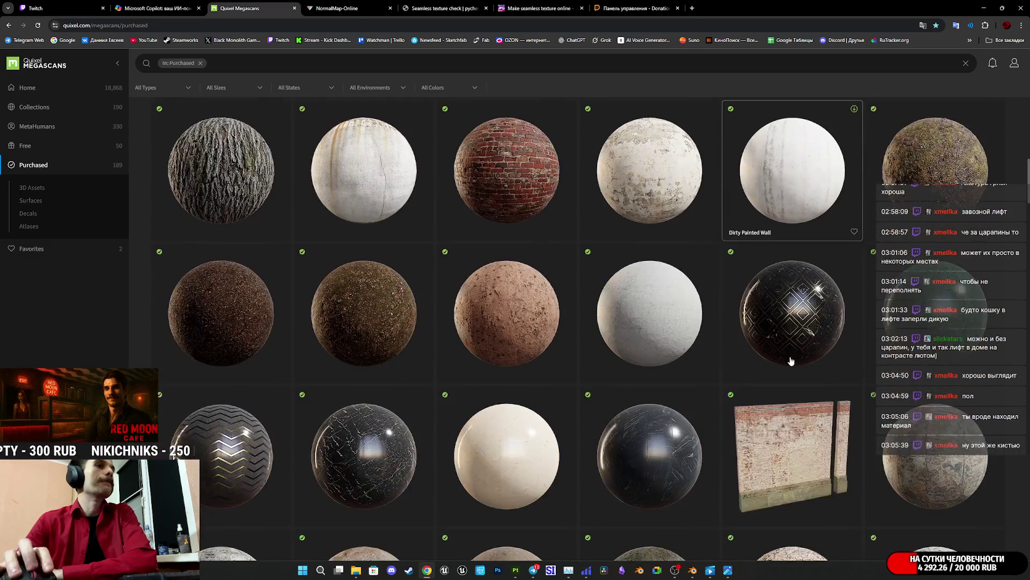
pyautogui.scroll(-1, 791, 361)
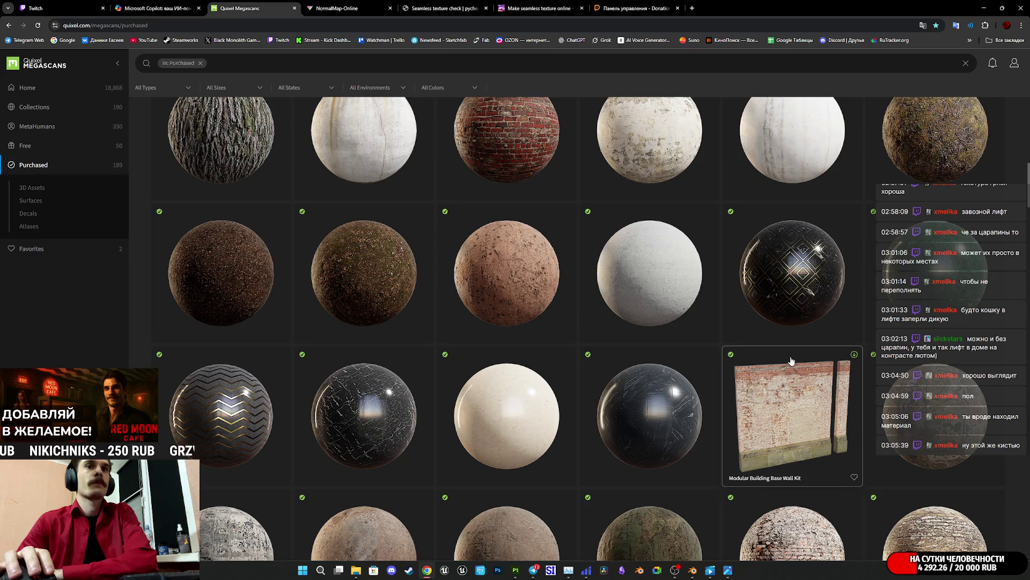
pyautogui.scroll(-3, 791, 361)
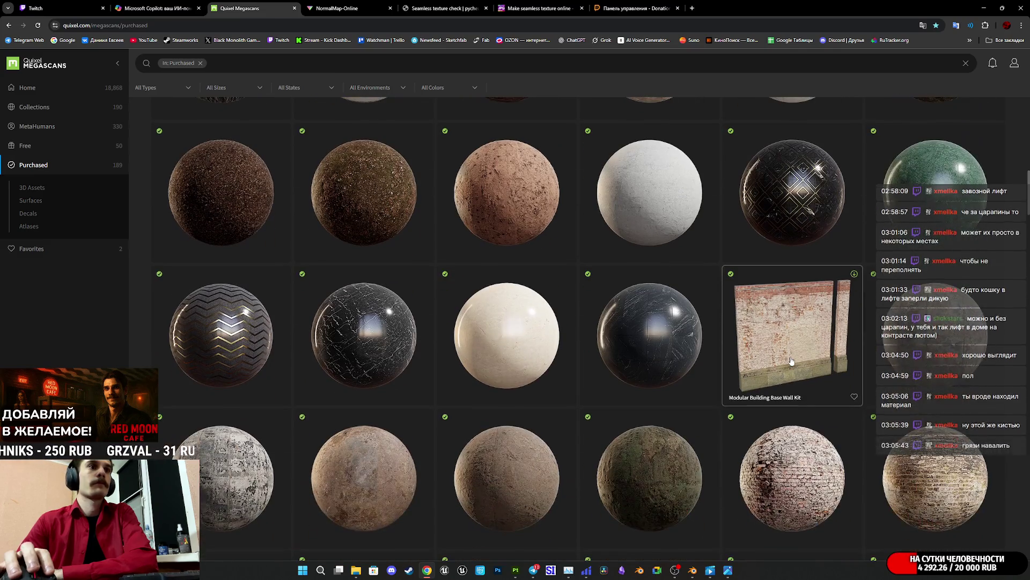
pyautogui.scroll(1, 791, 361)
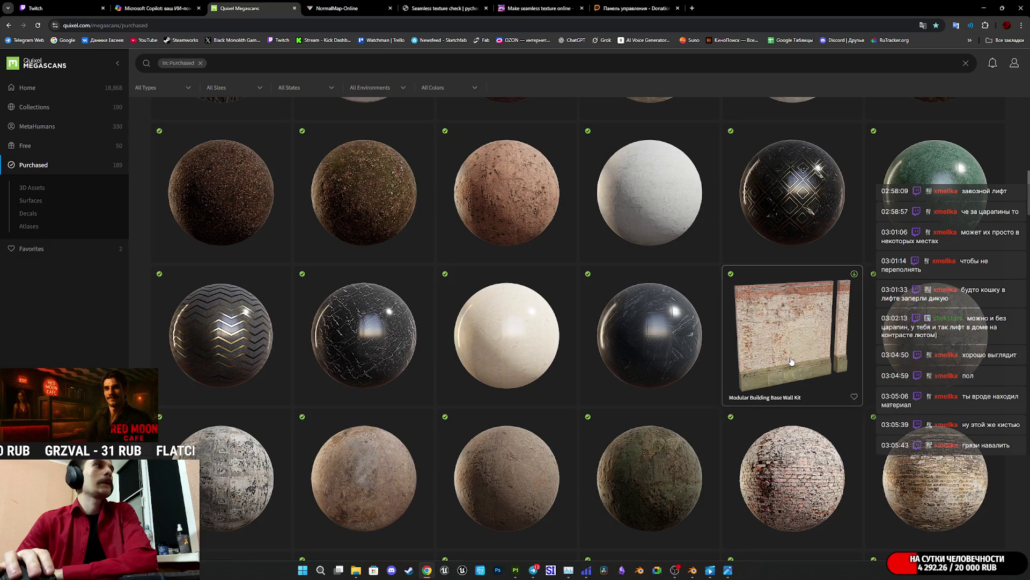
pyautogui.scroll(-7, 791, 361)
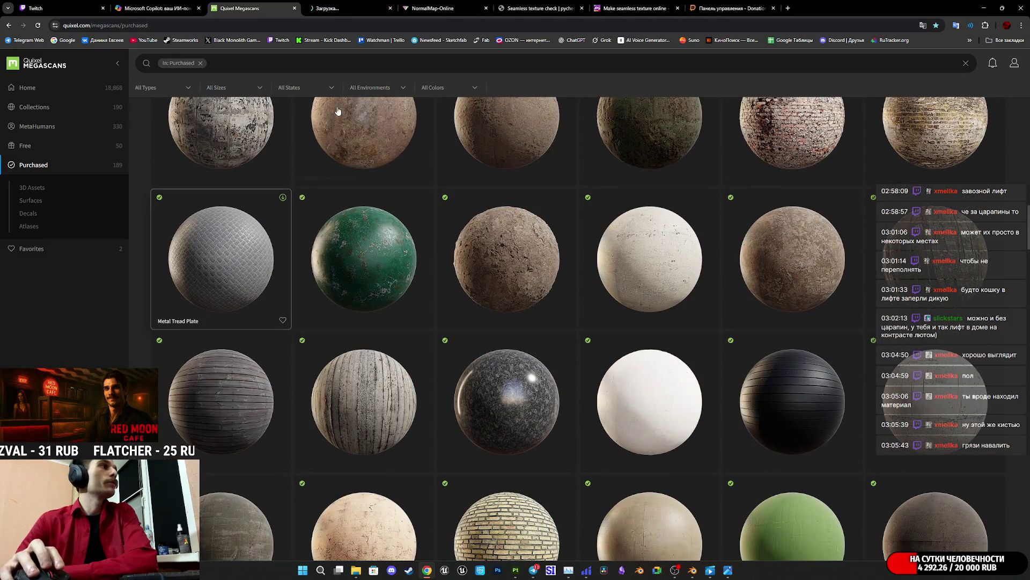
# Step: Download the Metal Tread Plate surface at 2K Resolution and save the 27.5 MB zip
pyautogui.click(338, 111)
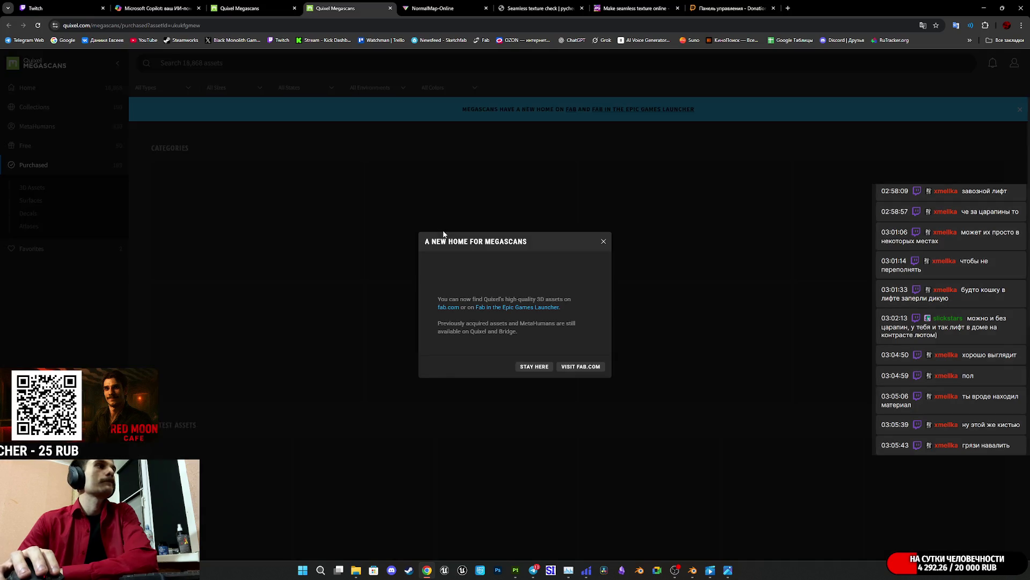
pyautogui.click(531, 364)
pyautogui.click(642, 402)
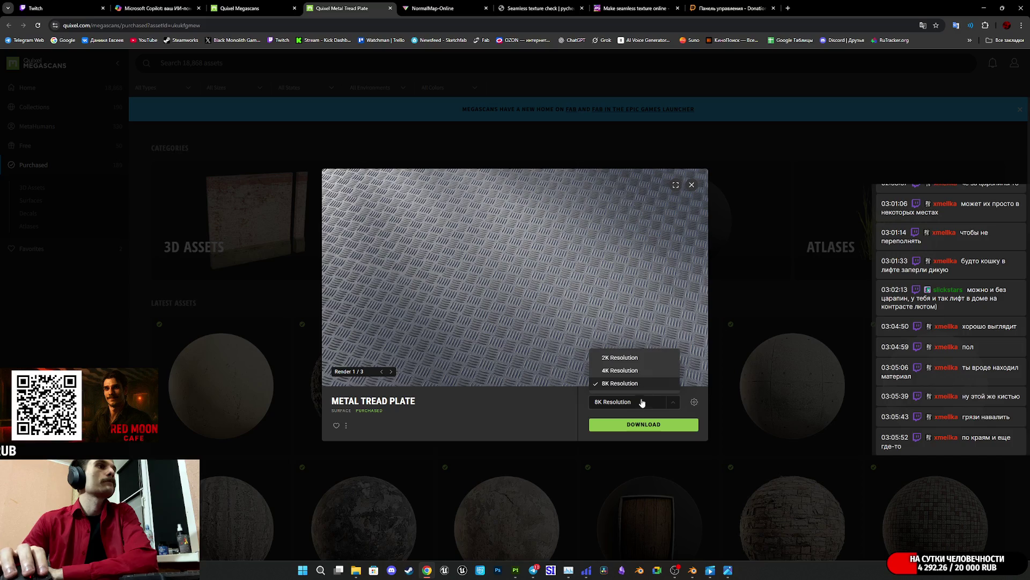
pyautogui.click(665, 425)
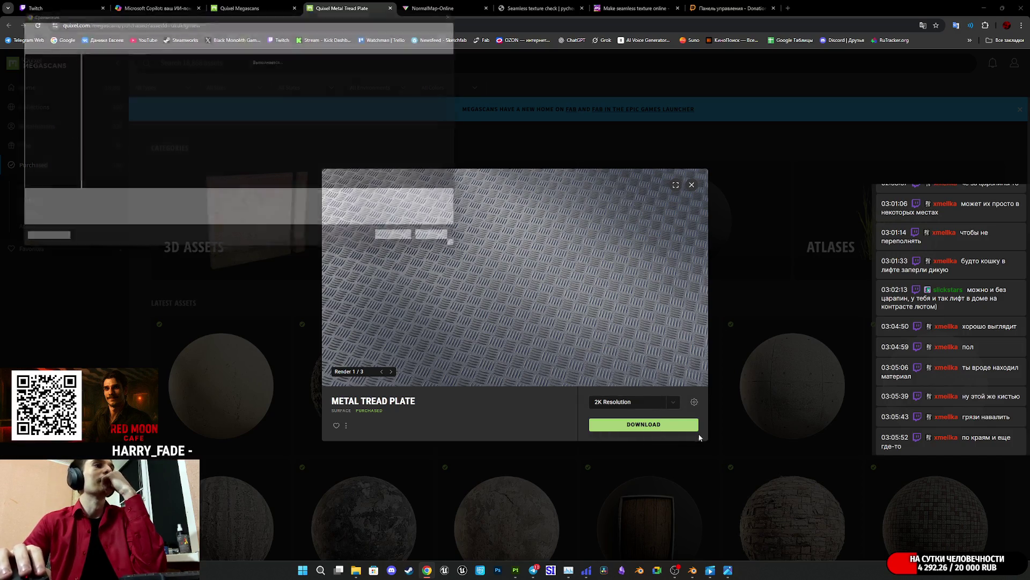
pyautogui.click(428, 247)
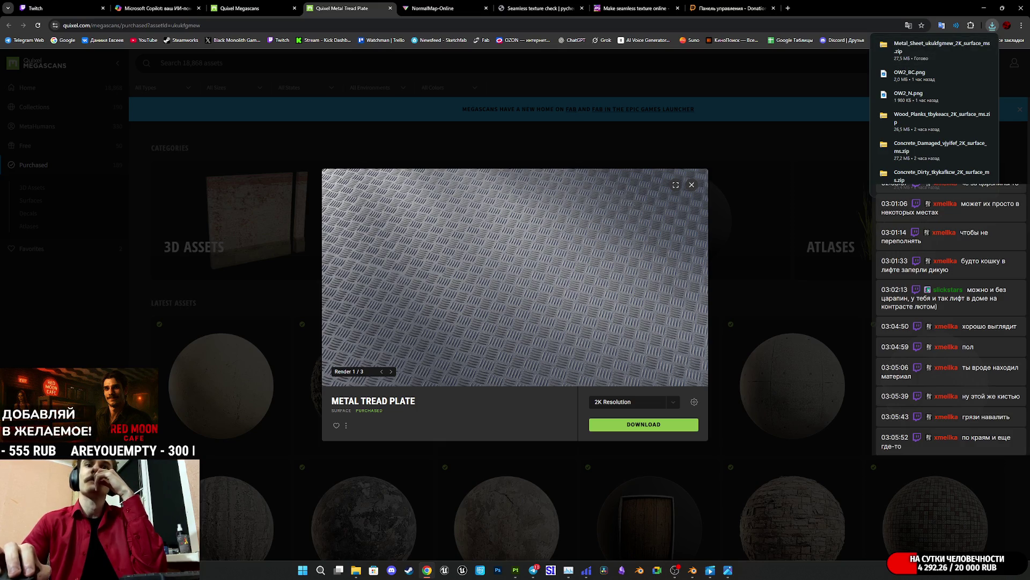
pyautogui.click(729, 569)
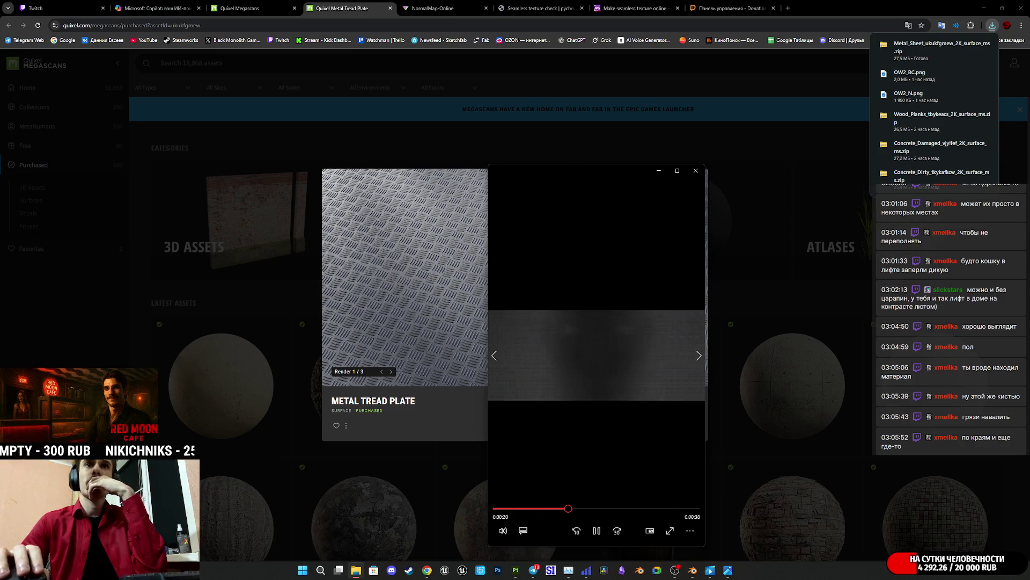
# Step: Skip the media player to the Russian Cover track, lower its volume, and minimize it
pyautogui.click(699, 355)
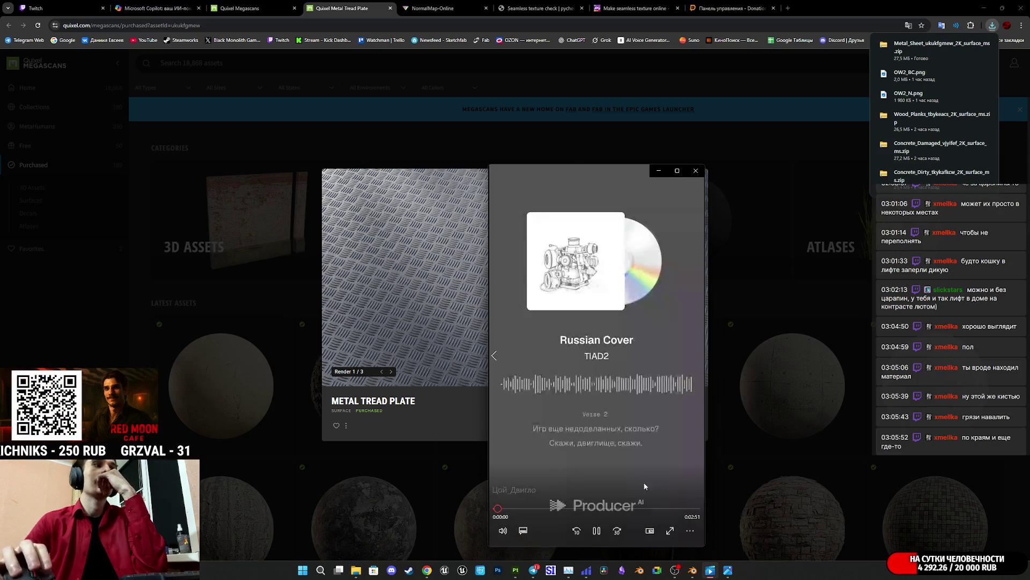
pyautogui.click(504, 531)
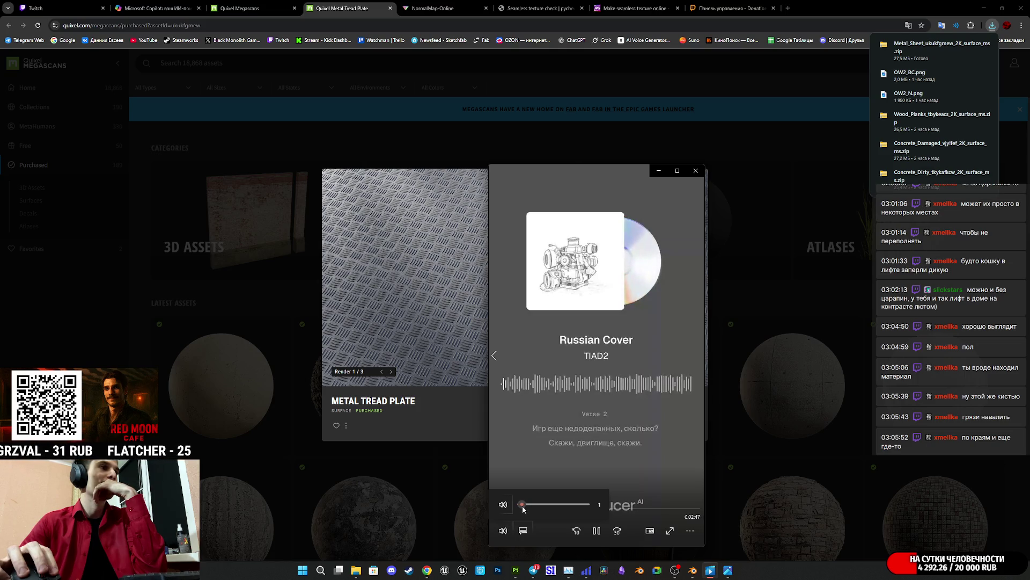
pyautogui.click(691, 530)
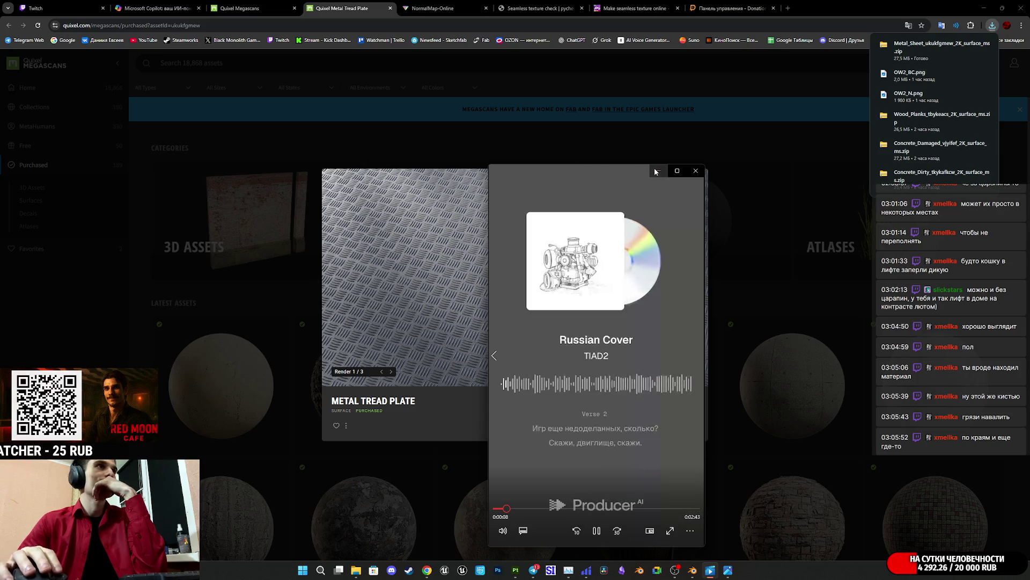
pyautogui.click(657, 170)
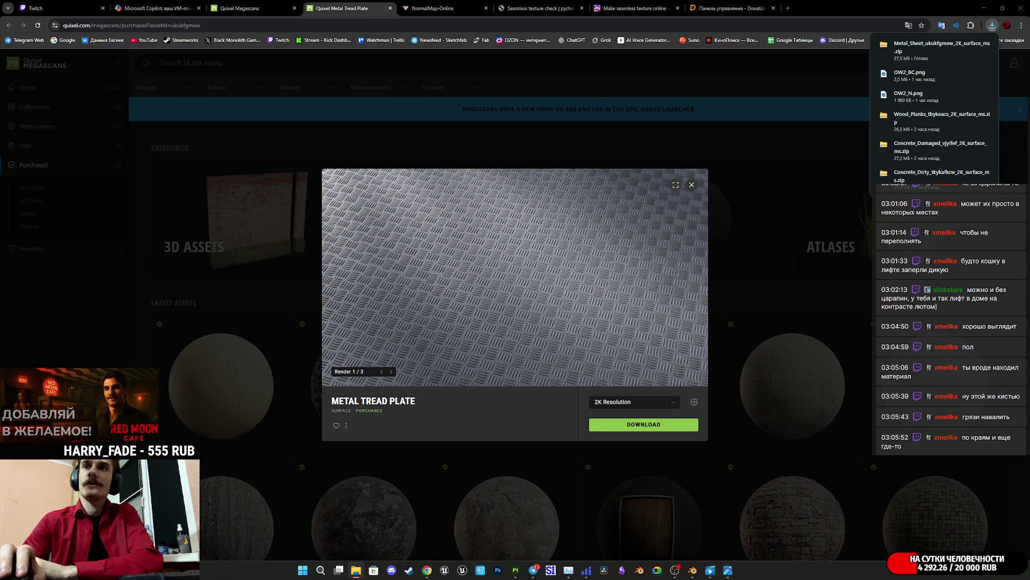
# Step: Restore the player to adjust its playback options, hide it again, and return to Painter
pyautogui.click(710, 570)
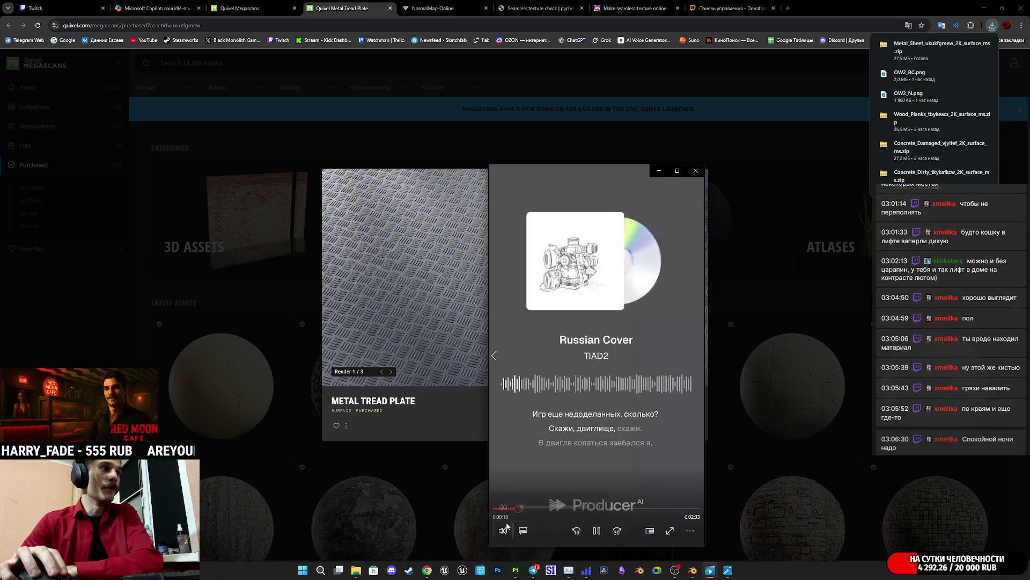
pyautogui.moveTo(507, 526)
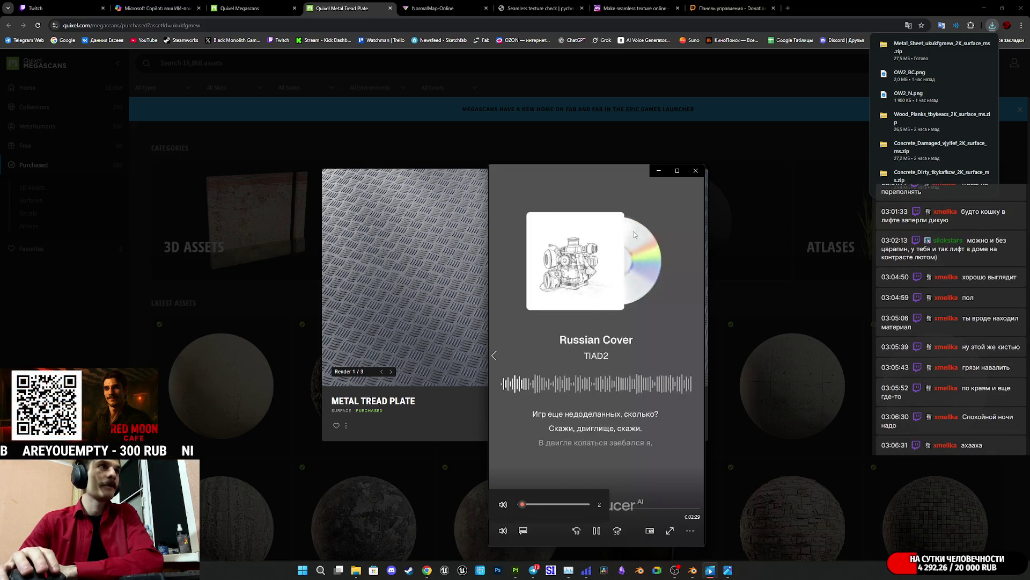
pyautogui.click(690, 532)
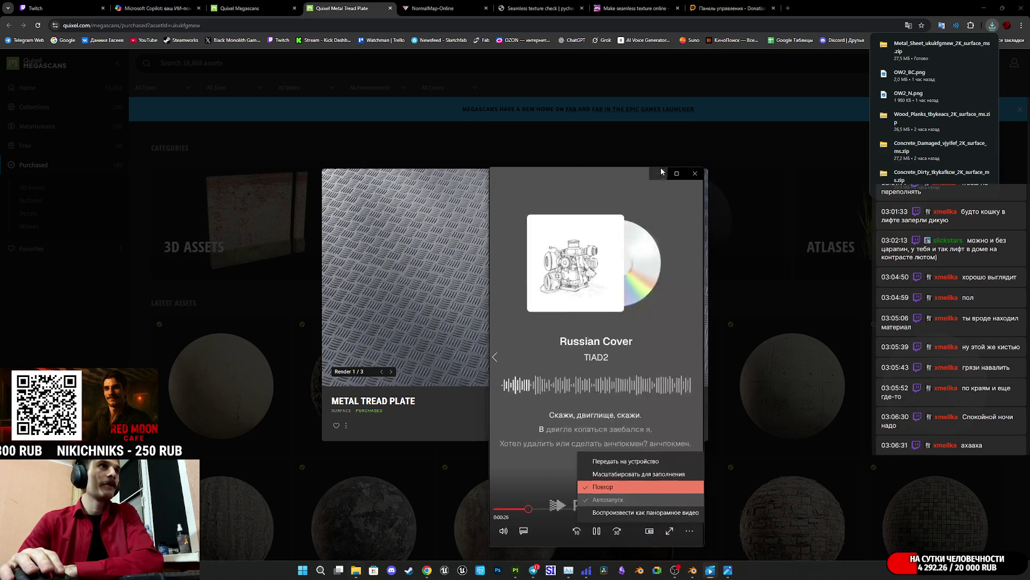
pyautogui.click(660, 171)
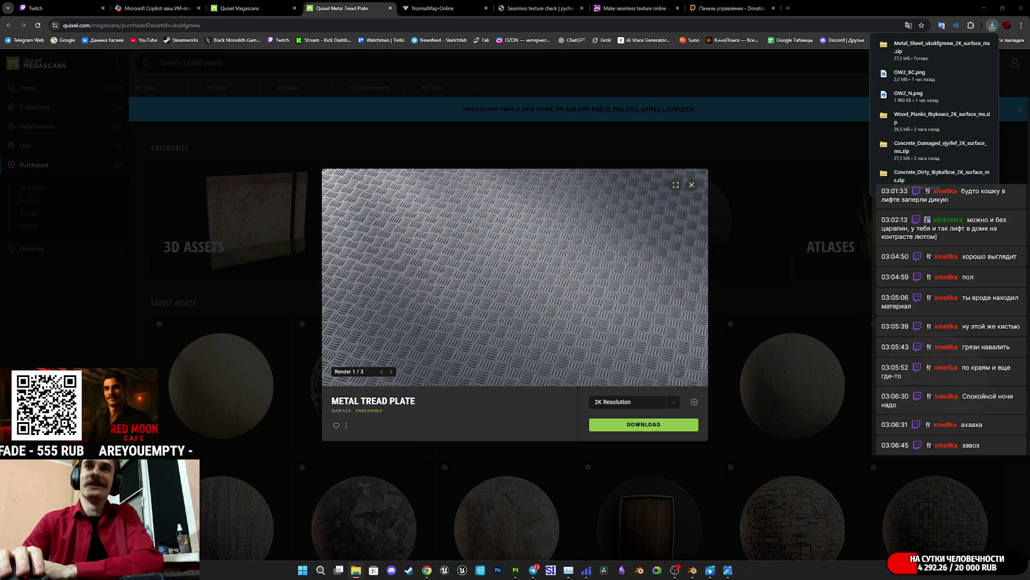
pyautogui.hotkey('alt', 'Tab')
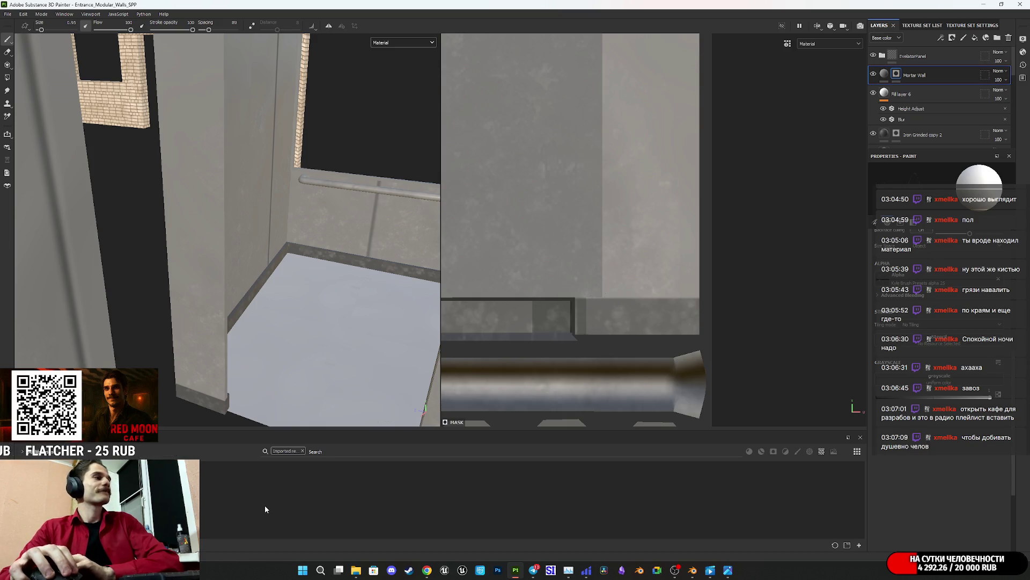
# Step: Add a fill layer above Mortar Wall with metallic and height off and roughness at maximum
pyautogui.click(903, 76)
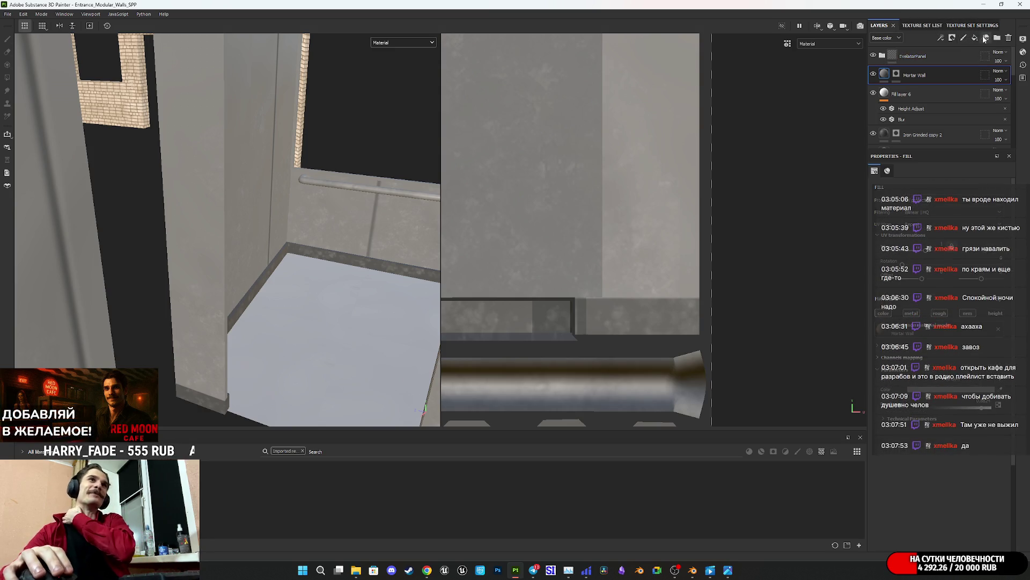
pyautogui.click(975, 38)
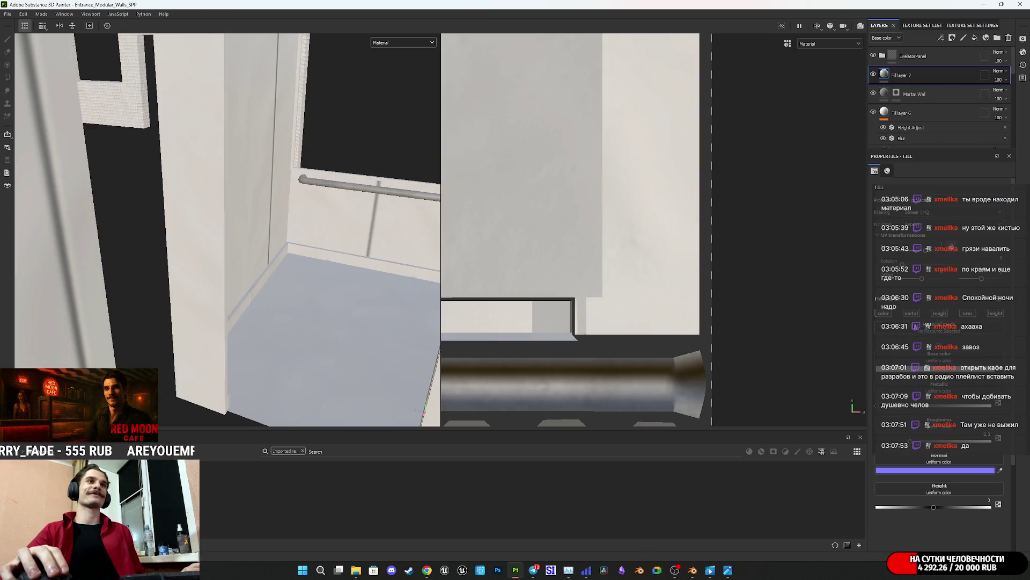
pyautogui.click(912, 314)
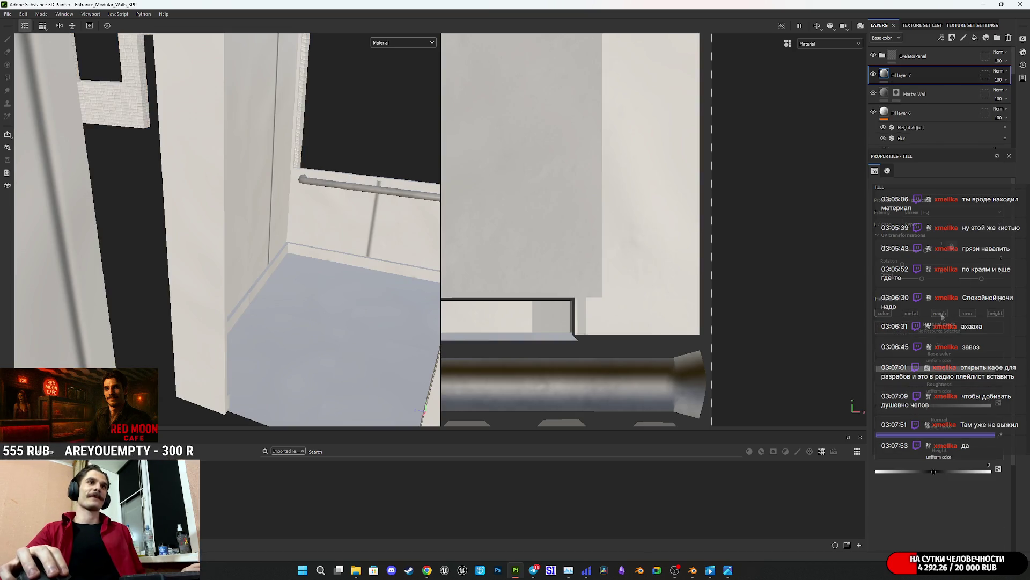
pyautogui.moveTo(955, 409); pyautogui.dragTo(1008, 409)
pyautogui.click(998, 314)
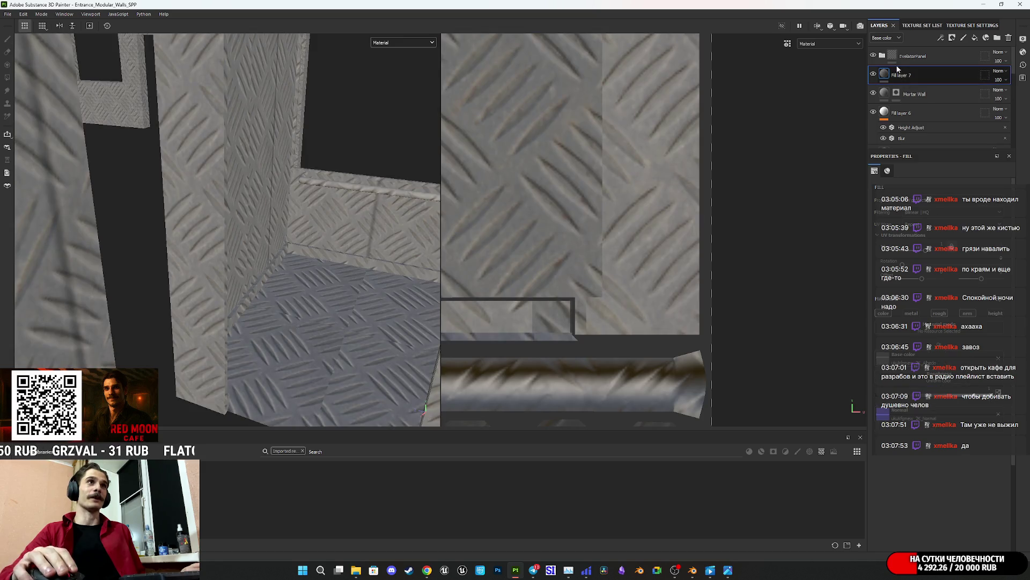
# Step: Give Fill layer 7 a black mask and polygon-fill the floor faces to reveal the tread plate
pyautogui.rightClick(885, 73)
pyautogui.click(923, 91)
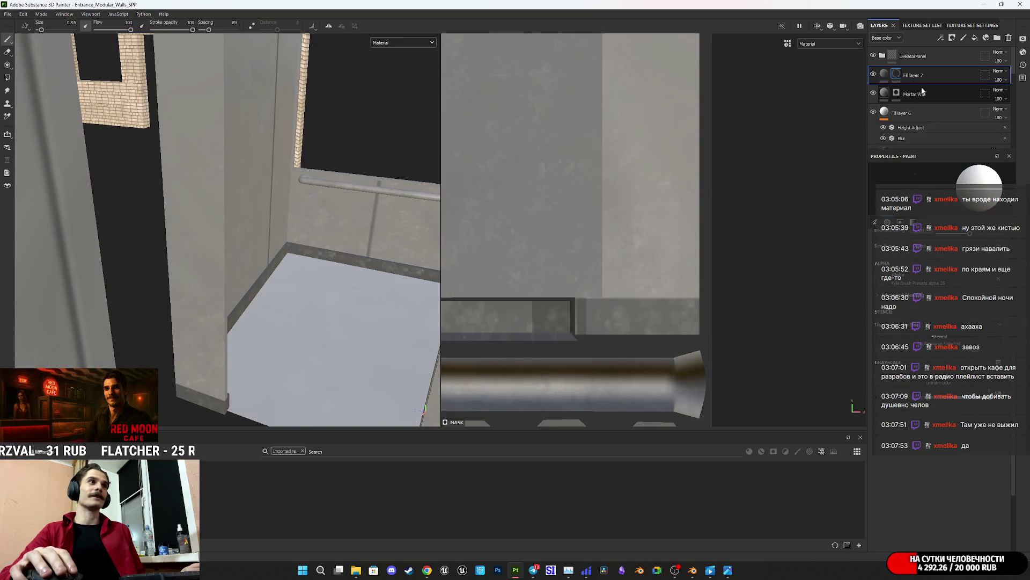
pyautogui.click(7, 78)
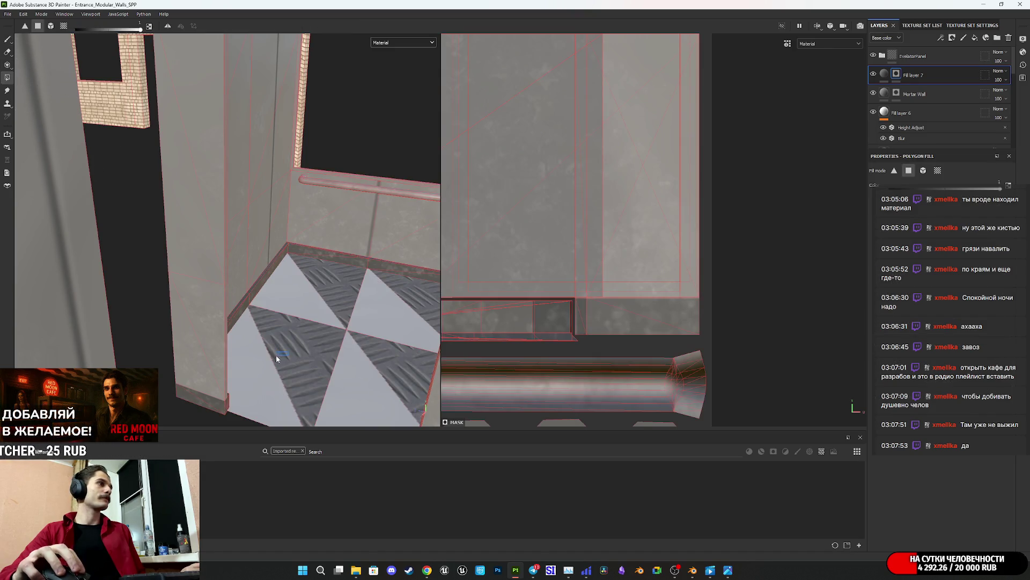
pyautogui.click(276, 356)
pyautogui.click(889, 76)
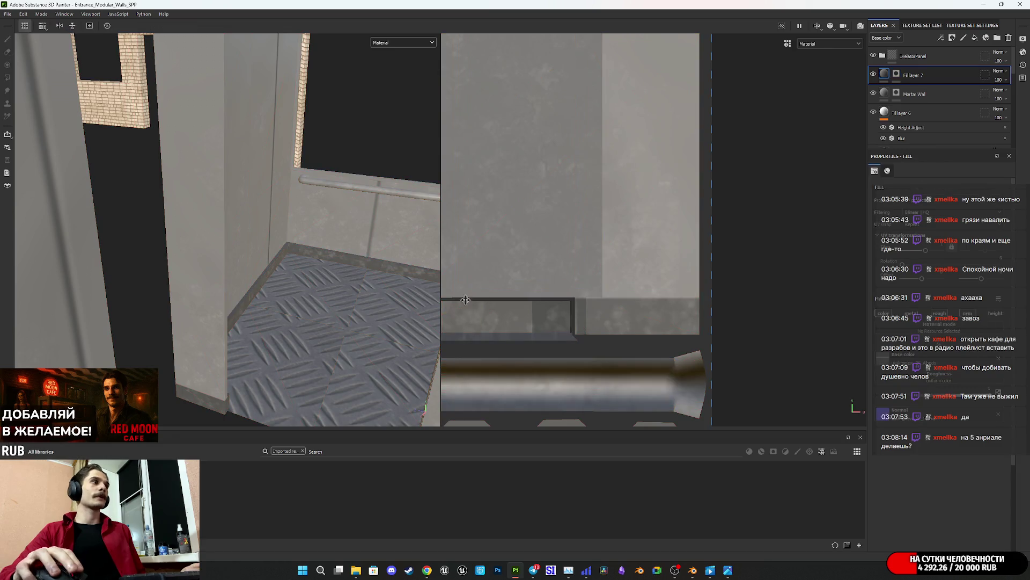
pyautogui.scroll(-10, 633, 272)
# Step: Rescale Fill layer 7's tread-plate projection in the UV view to fit the floor tile
pyautogui.press('f')
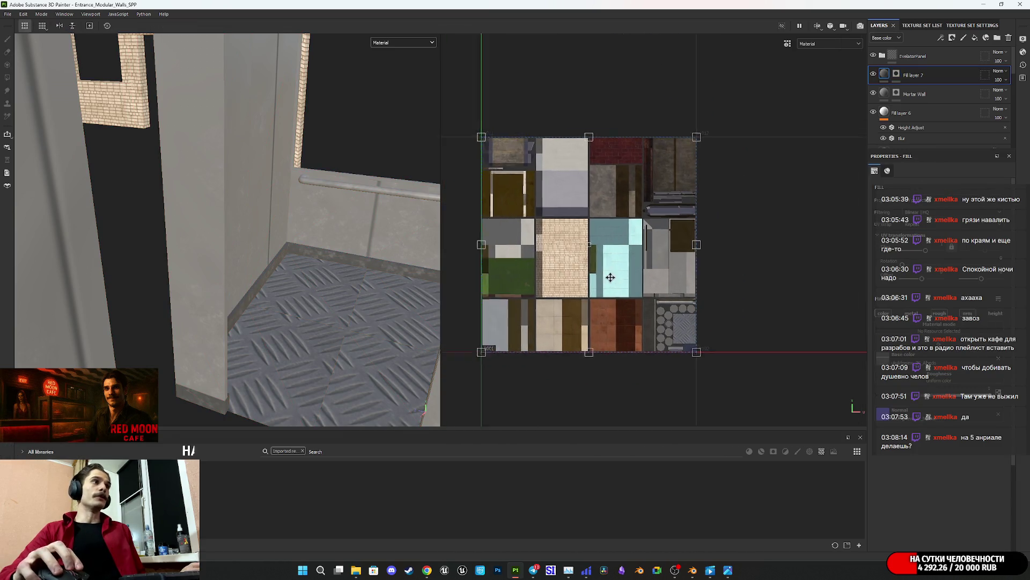
pyautogui.moveTo(547, 150); pyautogui.dragTo(728, 332)
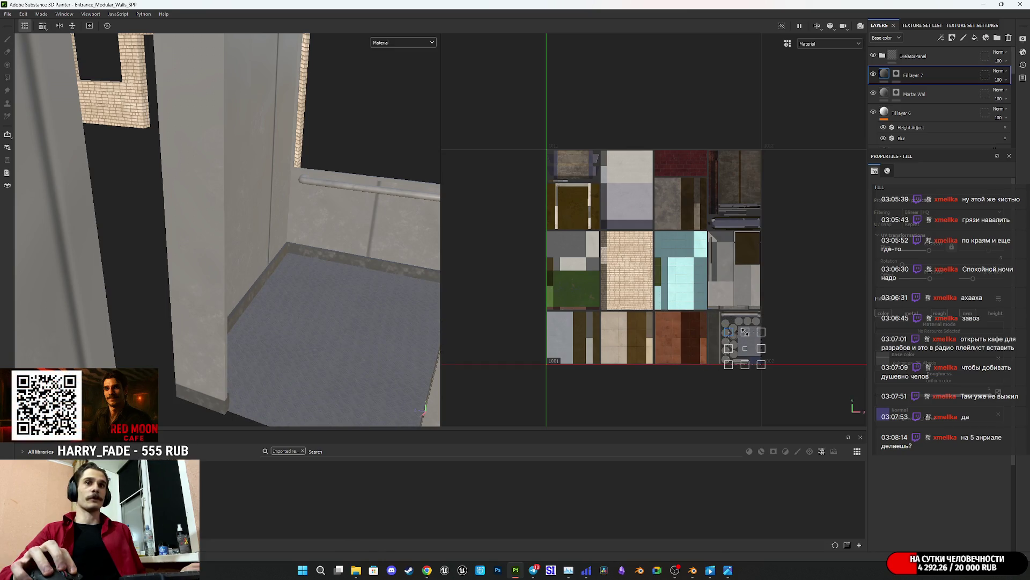
pyautogui.scroll(8, 770, 358)
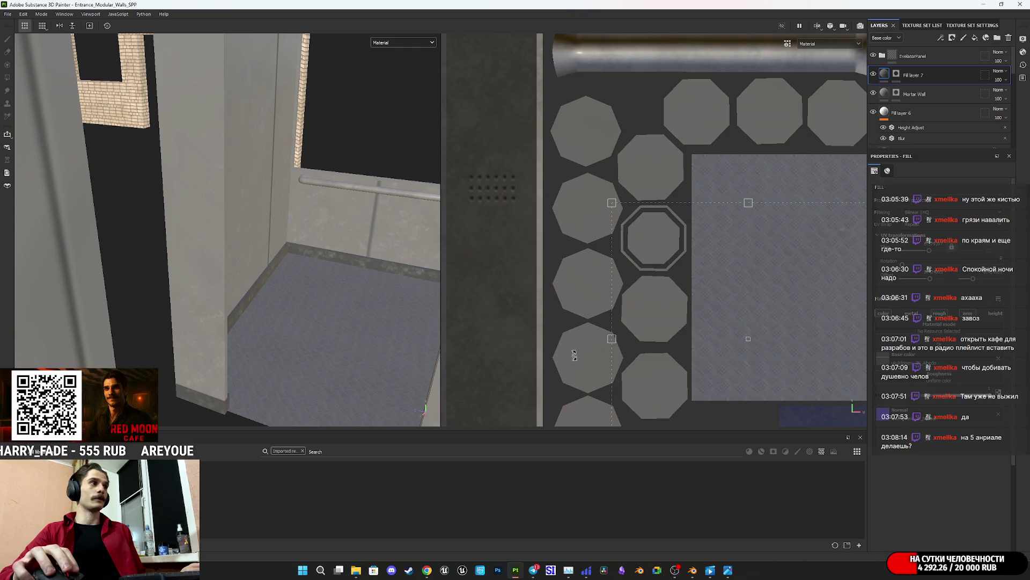
pyautogui.moveTo(362, 339)
pyautogui.keyDown('alt'); pyautogui.mouseDown()
pyautogui.moveTo(322, 271)
pyautogui.moveTo(206, 271)
pyautogui.mouseUp(); pyautogui.keyUp('alt')
pyautogui.scroll(-5, 344, 271)
pyautogui.scroll(10, 205, 271)
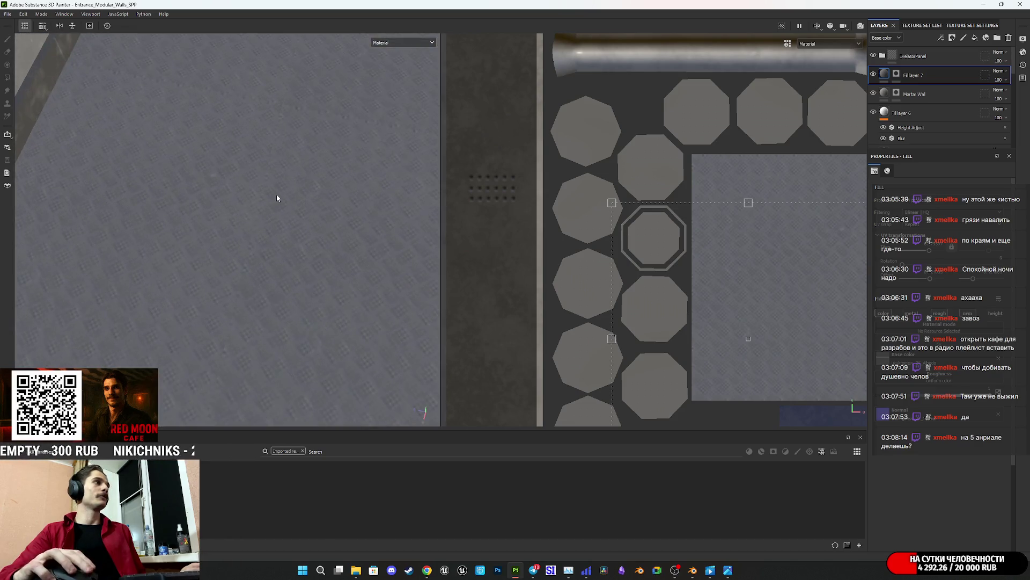
pyautogui.scroll(3, 296, 299)
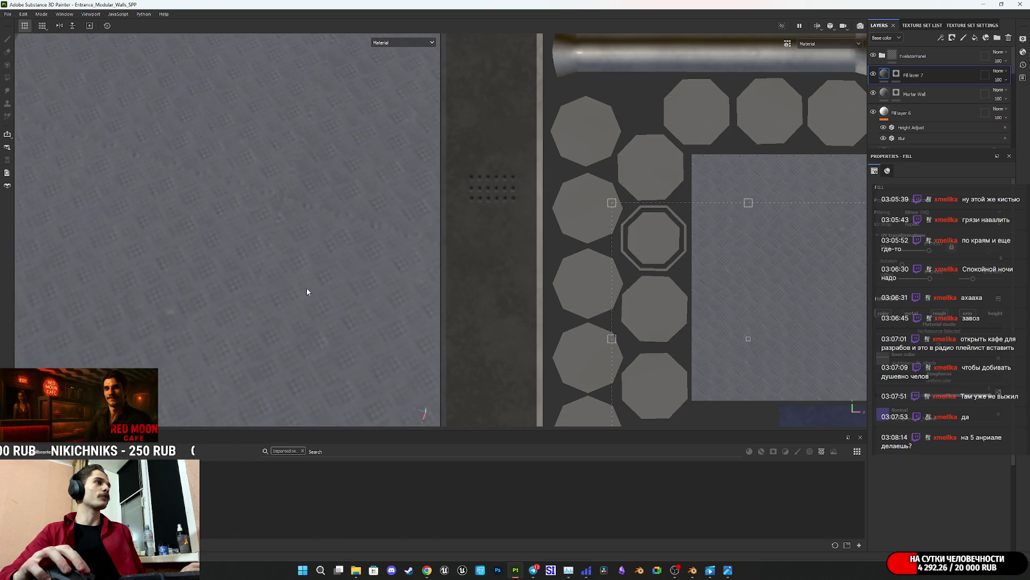
pyautogui.scroll(4, 777, 309)
pyautogui.scroll(-3, 739, 247)
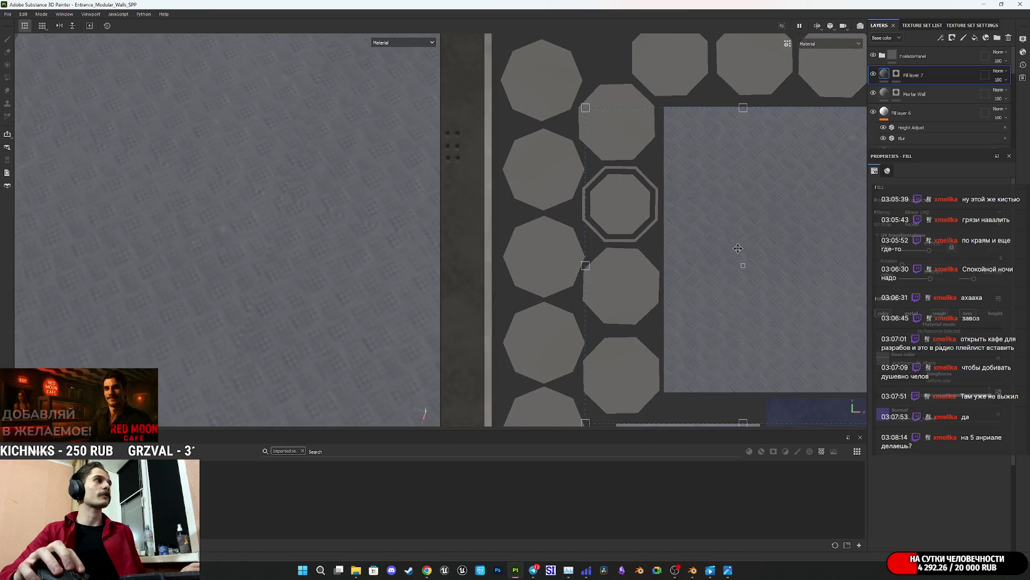
pyautogui.moveTo(586, 265)
pyautogui.mouseDown()
pyautogui.moveTo(451, 279)
pyautogui.moveTo(485, 288)
pyautogui.moveTo(441, 310)
pyautogui.mouseUp()
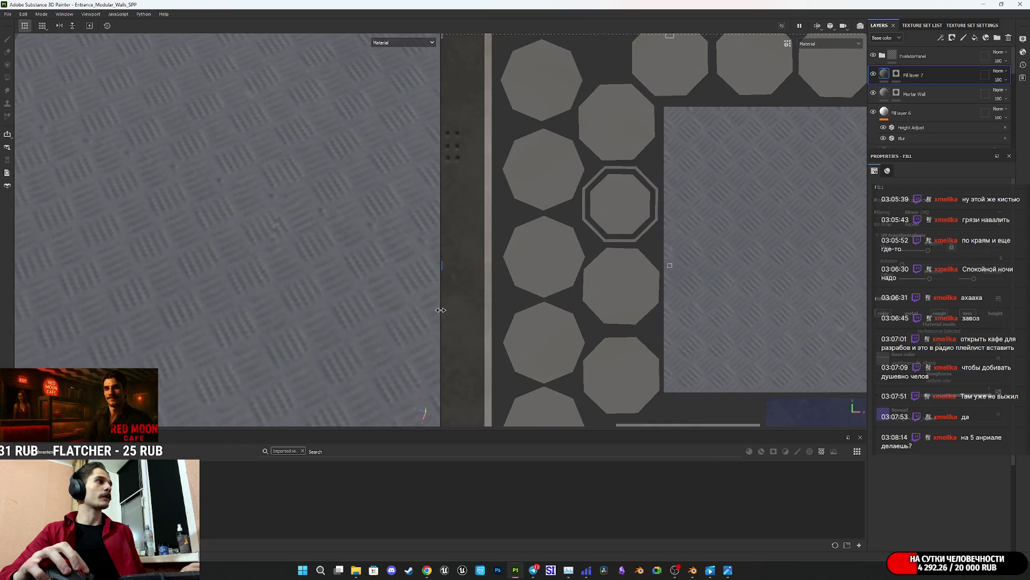
# Step: Nudge the tread-plate projection's placement and orbit up to check it against the walls
pyautogui.moveTo(307, 233)
pyautogui.keyDown('alt'); pyautogui.mouseDown()
pyautogui.moveTo(290, 329)
pyautogui.moveTo(357, 248)
pyautogui.moveTo(332, 342)
pyautogui.moveTo(278, 256)
pyautogui.moveTo(276, 230)
pyautogui.moveTo(212, 292)
pyautogui.moveTo(226, 272)
pyautogui.moveTo(329, 219)
pyautogui.moveTo(379, 320)
pyautogui.moveTo(107, 299)
pyautogui.moveTo(55, 272)
pyautogui.moveTo(356, 306)
pyautogui.moveTo(350, 318)
pyautogui.moveTo(240, 351)
pyautogui.moveTo(327, 270)
pyautogui.moveTo(288, 320)
pyautogui.moveTo(359, 299)
pyautogui.moveTo(285, 345)
pyautogui.moveTo(321, 306)
pyautogui.moveTo(329, 352)
pyautogui.mouseUp(); pyautogui.keyUp('alt')
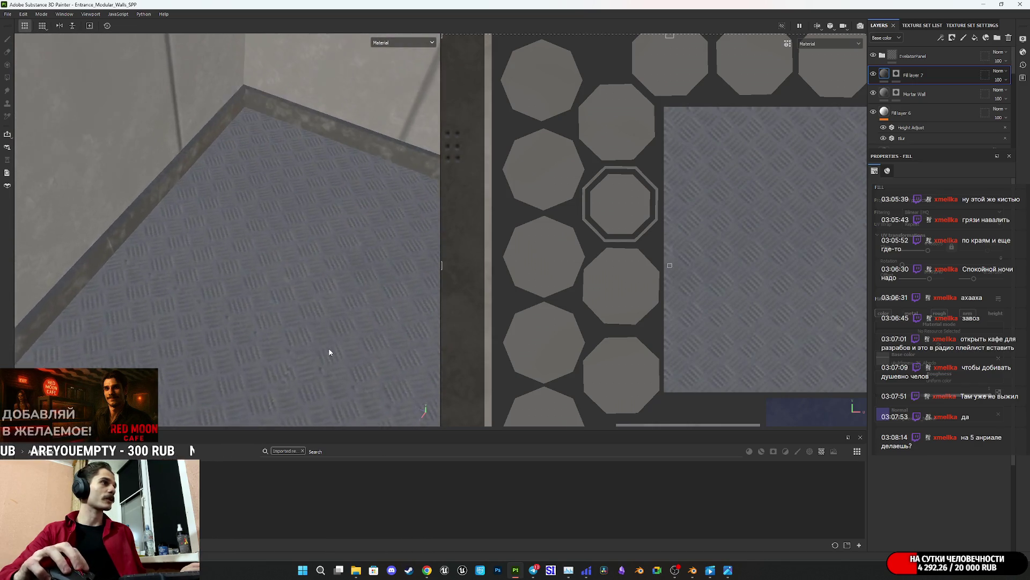
pyautogui.scroll(3, 329, 352)
pyautogui.scroll(2, 777, 298)
pyautogui.scroll(-5, 777, 298)
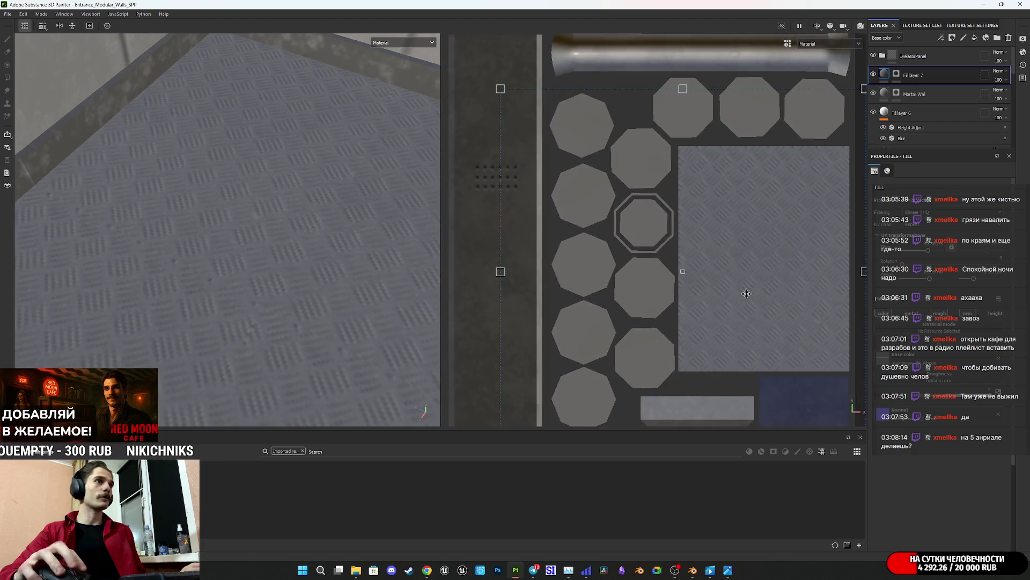
pyautogui.moveTo(779, 284); pyautogui.dragTo(778, 286)
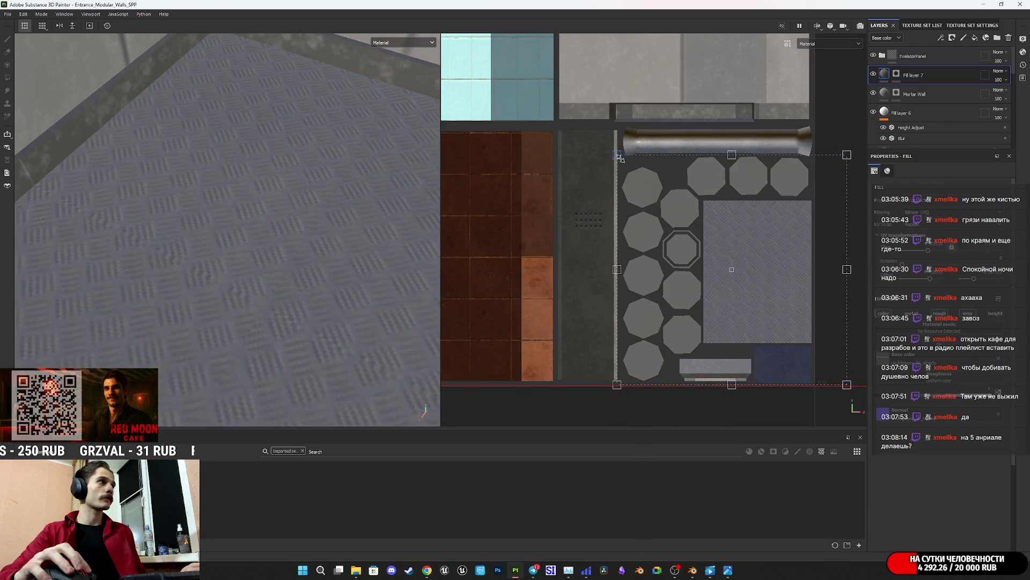
pyautogui.moveTo(619, 156); pyautogui.dragTo(617, 153)
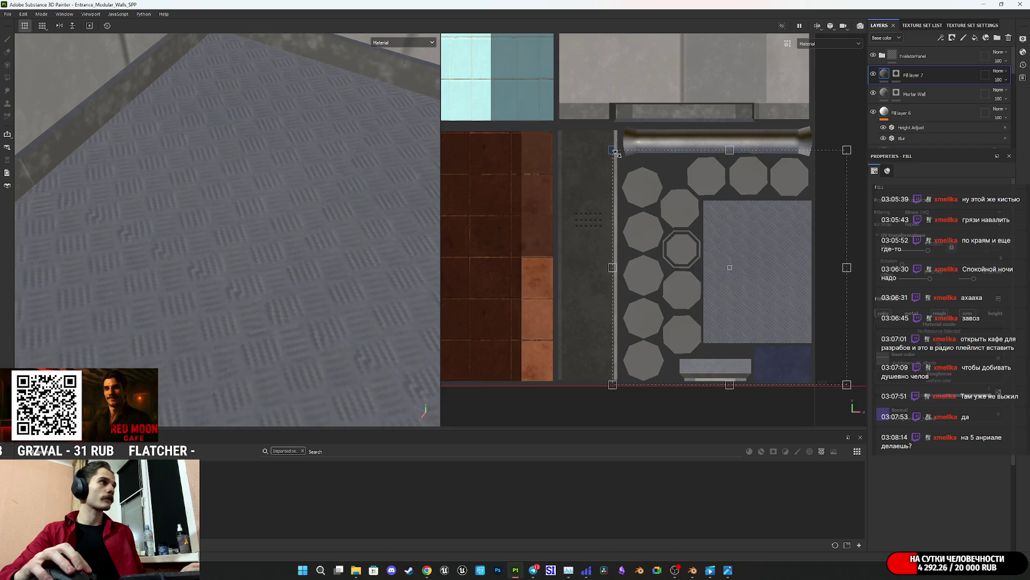
pyautogui.keyDown('alt'); pyautogui.moveTo(277, 300); pyautogui.dragTo(324, 272); pyautogui.keyUp('alt')
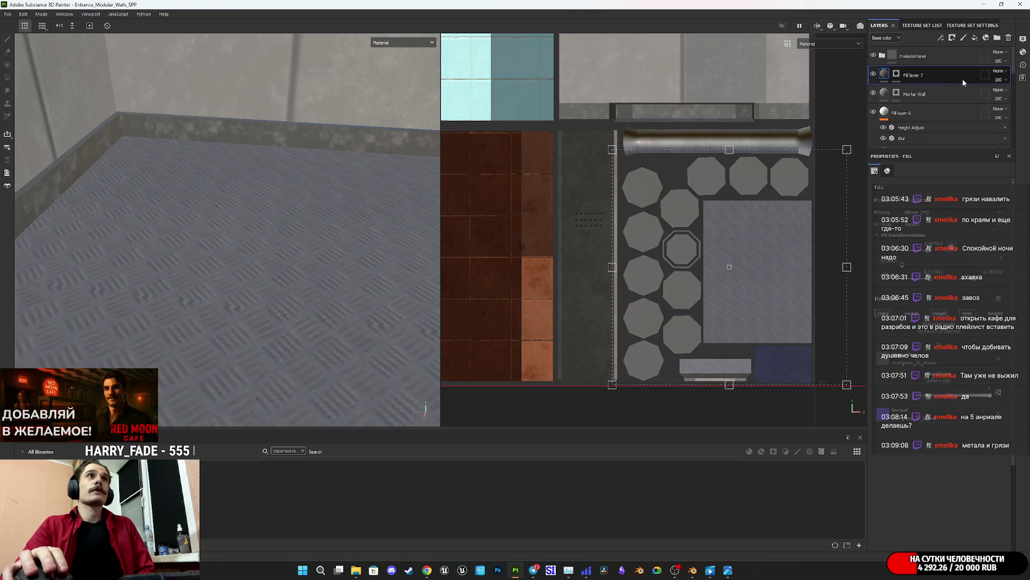
# Step: Add a new fill layer with a black base colour and give it a black mask
pyautogui.click(975, 38)
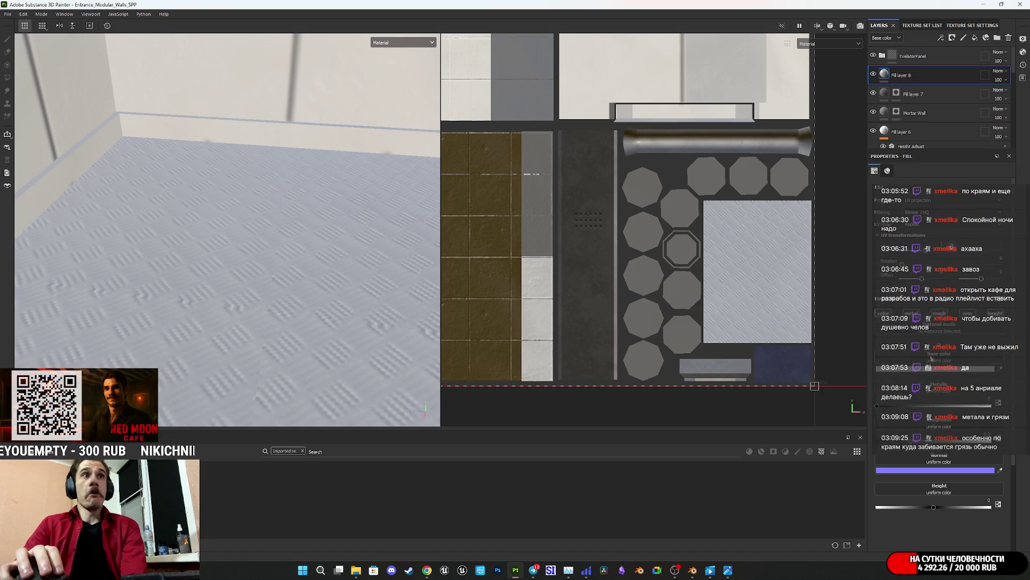
pyautogui.click(934, 369)
pyautogui.moveTo(857, 315)
pyautogui.mouseDown()
pyautogui.moveTo(829, 411)
pyautogui.moveTo(824, 363)
pyautogui.mouseUp()
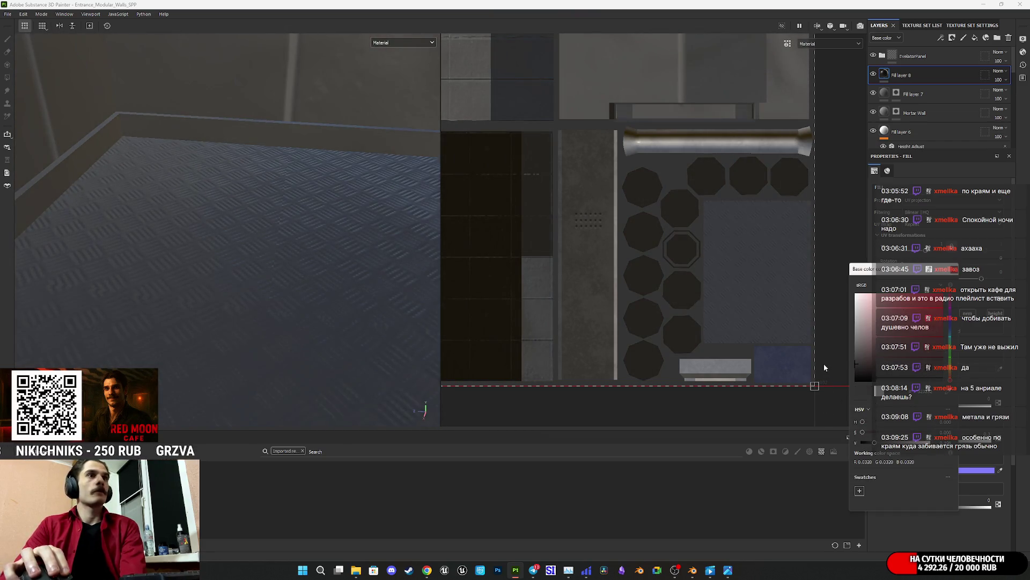
pyautogui.rightClick(887, 74)
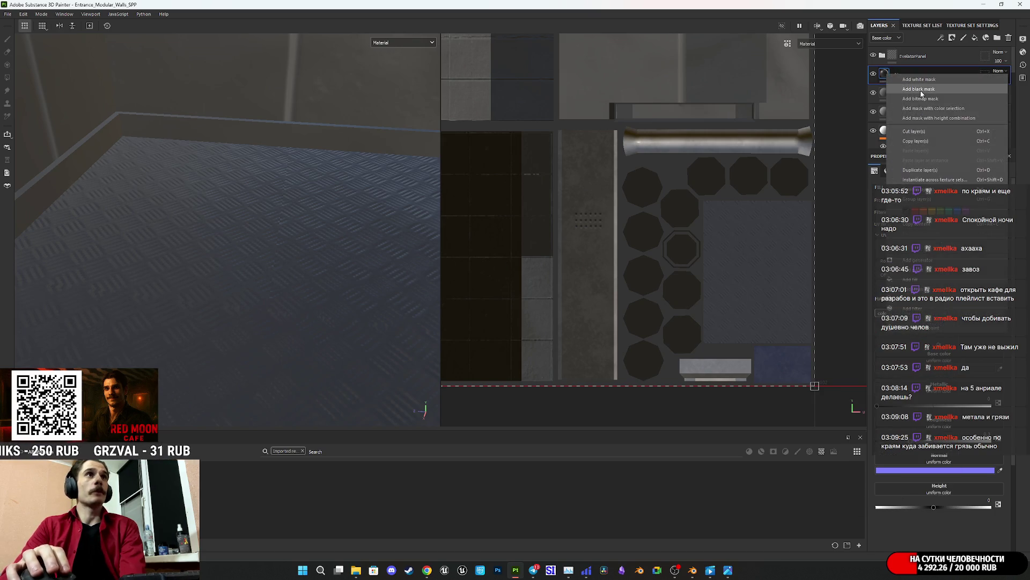
pyautogui.click(920, 94)
# Step: Select Fill layer 8's mask, frame the floor-wall corner, and switch to brush painting
pyautogui.click(885, 75)
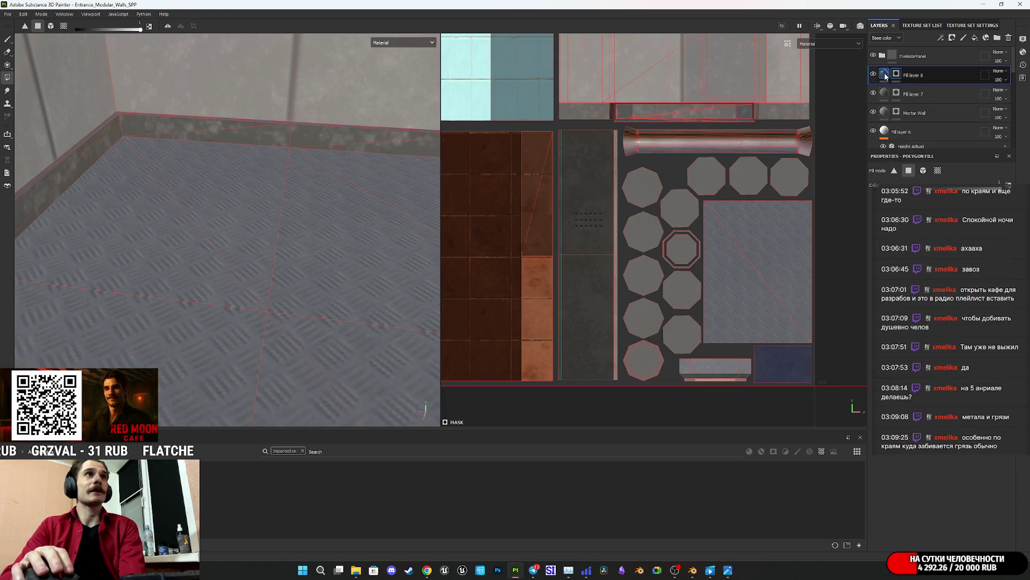
pyautogui.scroll(-2, 957, 368)
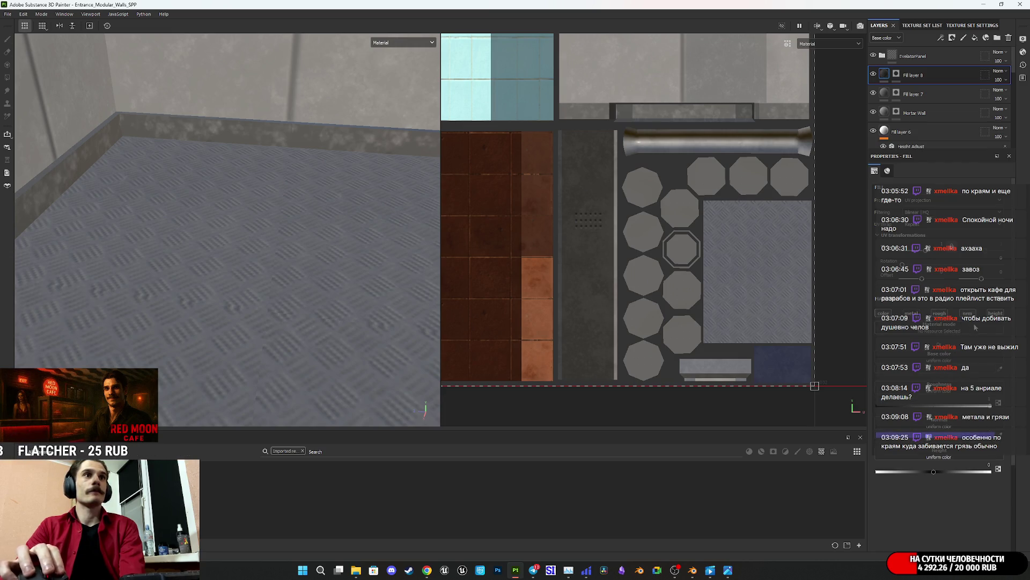
pyautogui.scroll(-1, 944, 376)
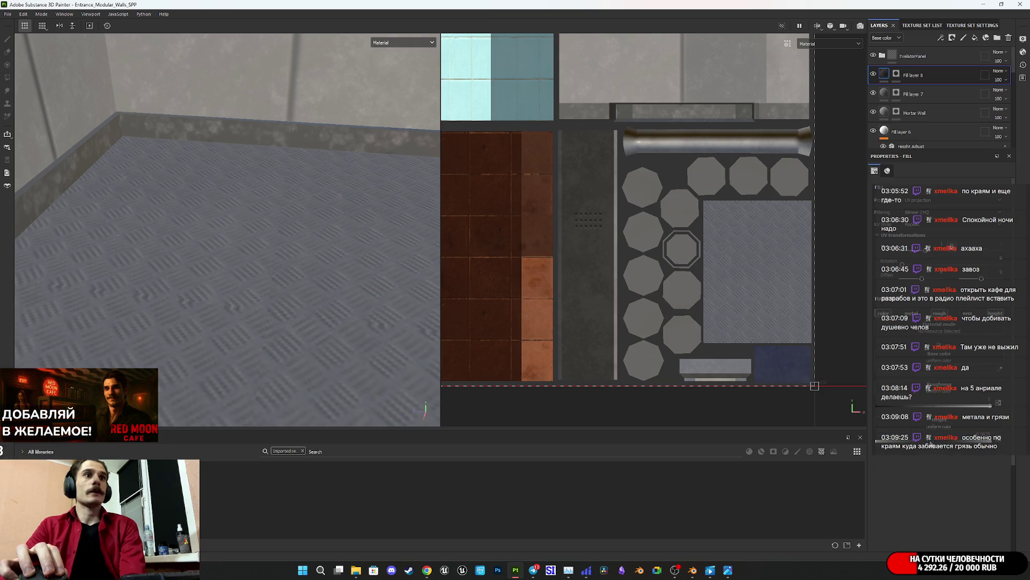
pyautogui.click(896, 74)
pyautogui.press('4')
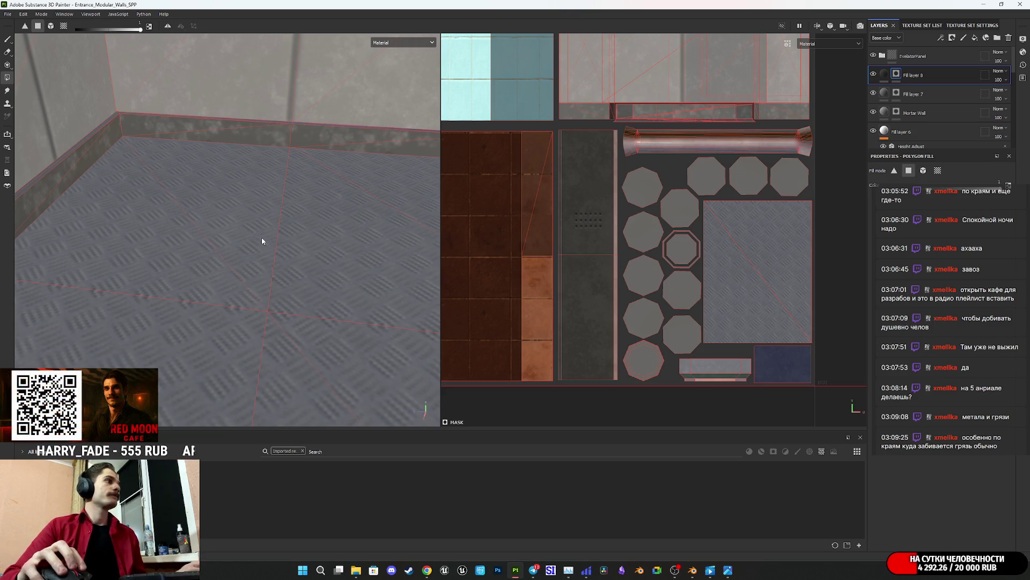
pyautogui.keyDown('alt'); pyautogui.moveTo(259, 239); pyautogui.dragTo(331, 328, button='middle'); pyautogui.keyUp('alt')
pyautogui.moveTo(331, 329)
pyautogui.keyDown('alt'); pyautogui.mouseDown()
pyautogui.moveTo(292, 228)
pyautogui.moveTo(311, 267)
pyautogui.moveTo(317, 256)
pyautogui.mouseUp(); pyautogui.keyUp('alt')
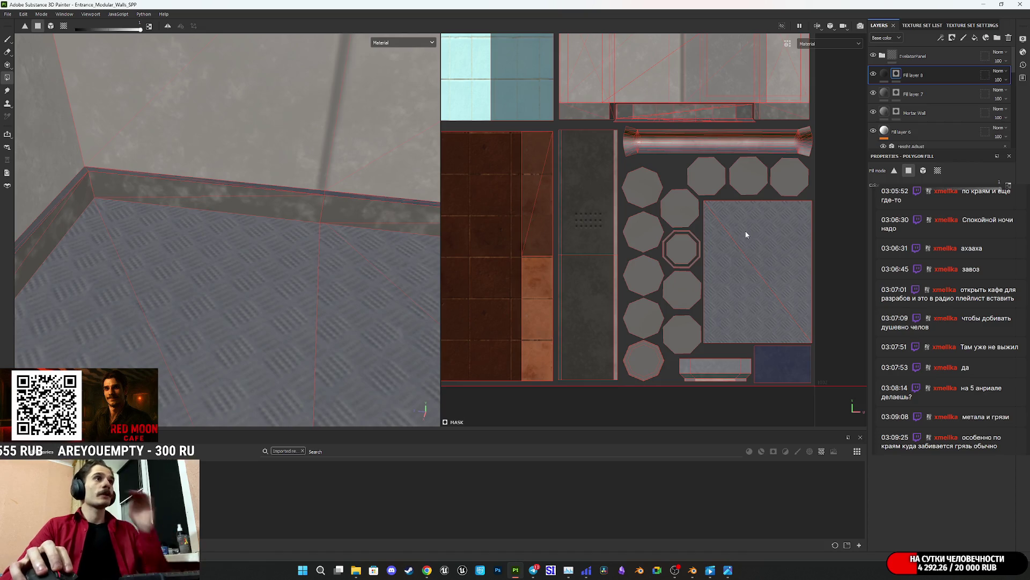
pyautogui.scroll(1, 461, 342)
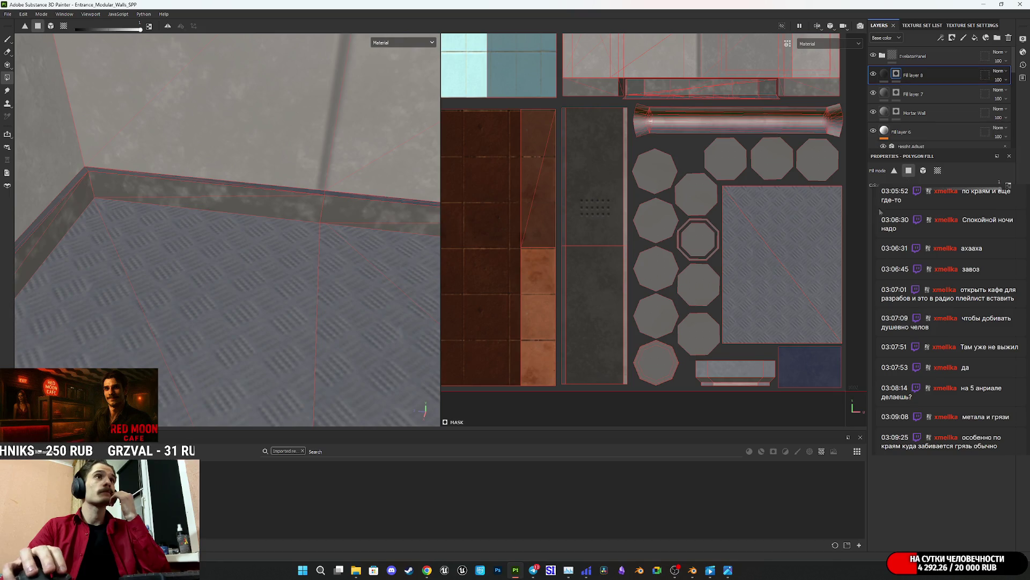
pyautogui.click(8, 41)
# Step: Enlarge the brush to 12.3 and briefly preview the Mask channel before returning to Material
pyautogui.keyDown('alt'); pyautogui.moveTo(257, 327); pyautogui.dragTo(257, 351); pyautogui.keyUp('alt')
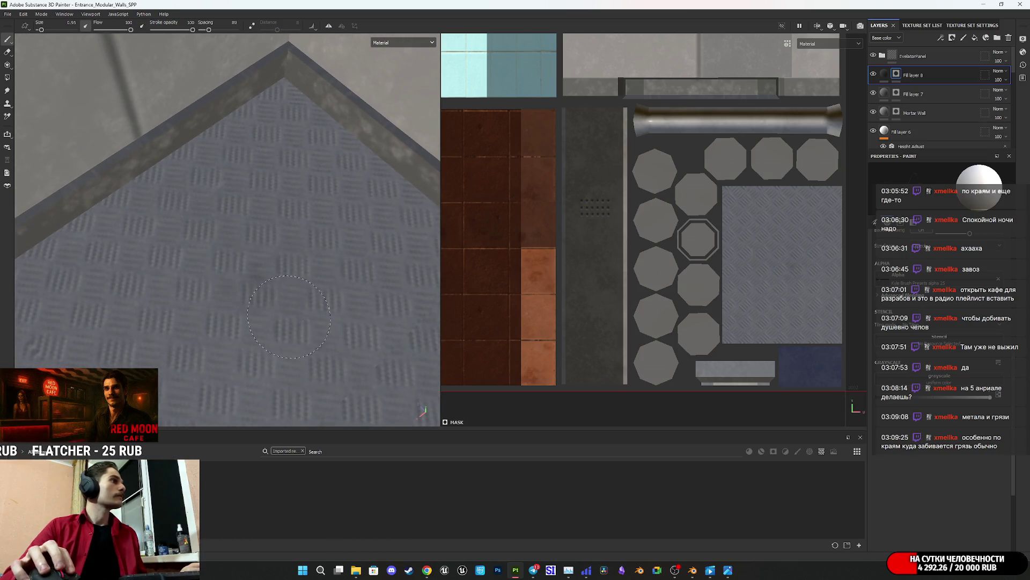
pyautogui.moveTo(41, 30); pyautogui.dragTo(51, 30)
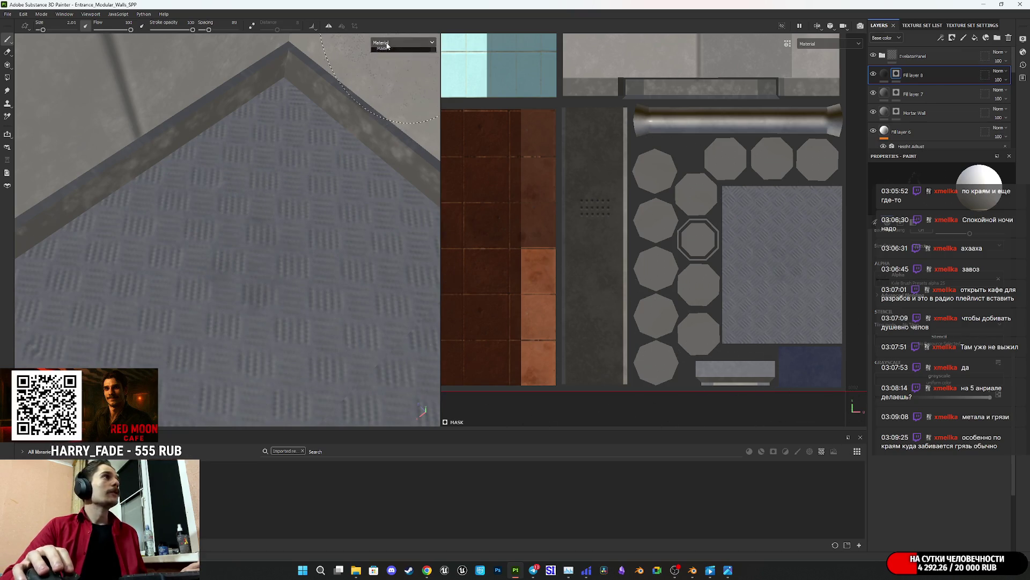
pyautogui.click(402, 42)
pyautogui.click(397, 123)
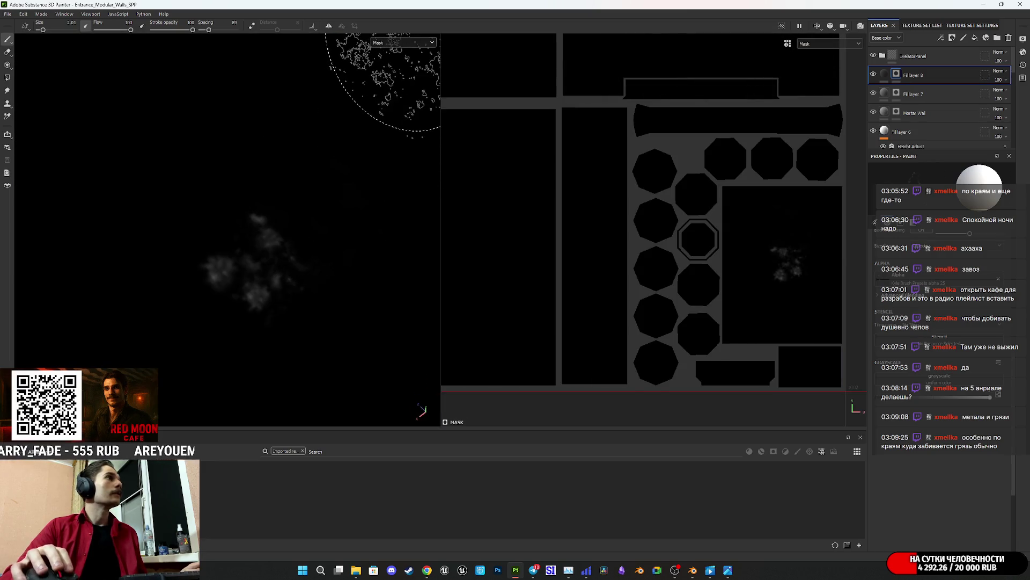
pyautogui.click(403, 42)
pyautogui.click(395, 52)
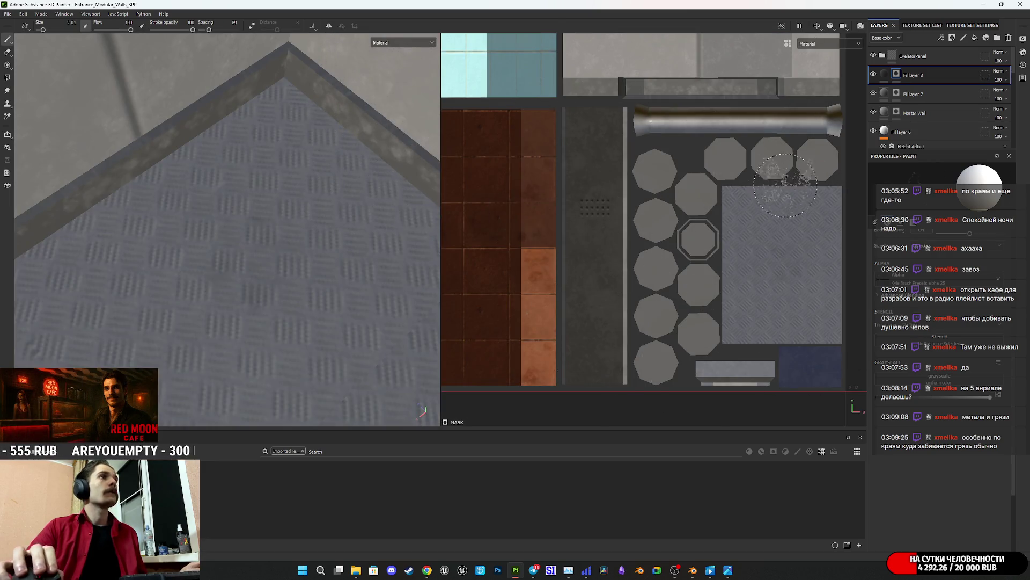
# Step: Darken Fill layer 8's base colour to a near-black 0.0032
pyautogui.click(886, 75)
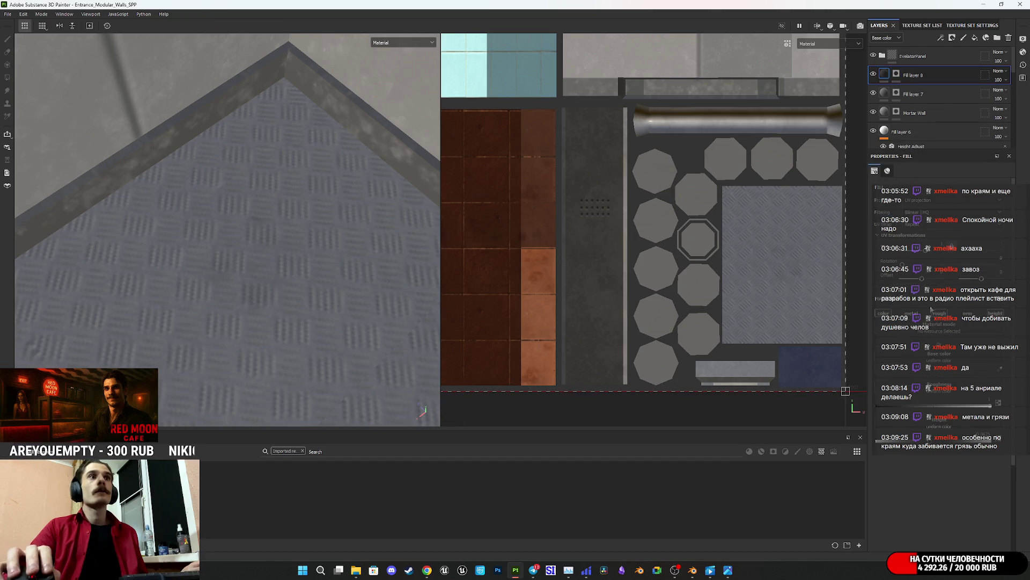
pyautogui.moveTo(777, 274); pyautogui.dragTo(692, 274, button='middle')
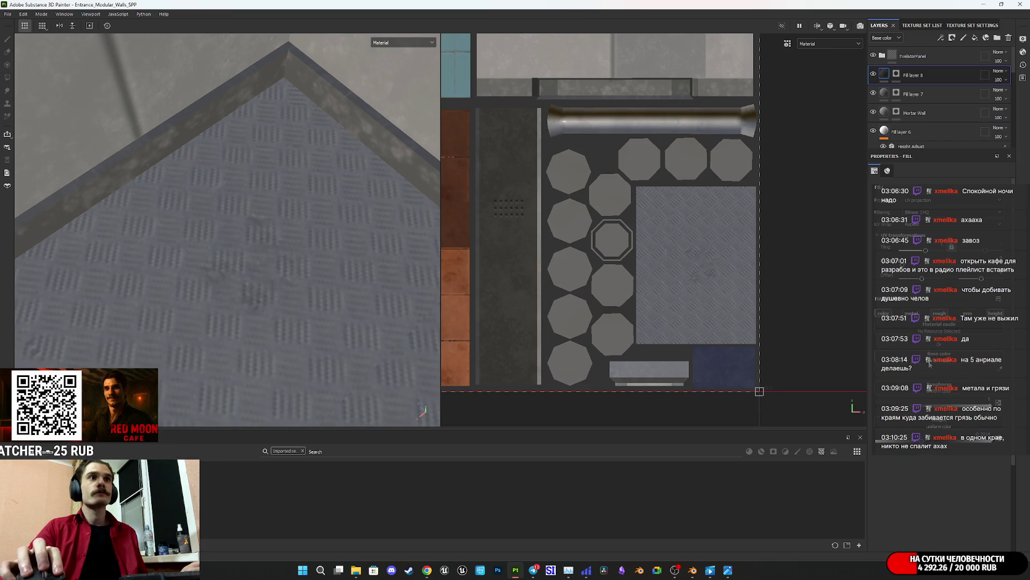
pyautogui.click(916, 361)
pyautogui.moveTo(861, 365)
pyautogui.mouseDown()
pyautogui.moveTo(841, 366)
pyautogui.moveTo(830, 385)
pyautogui.moveTo(835, 377)
pyautogui.mouseUp()
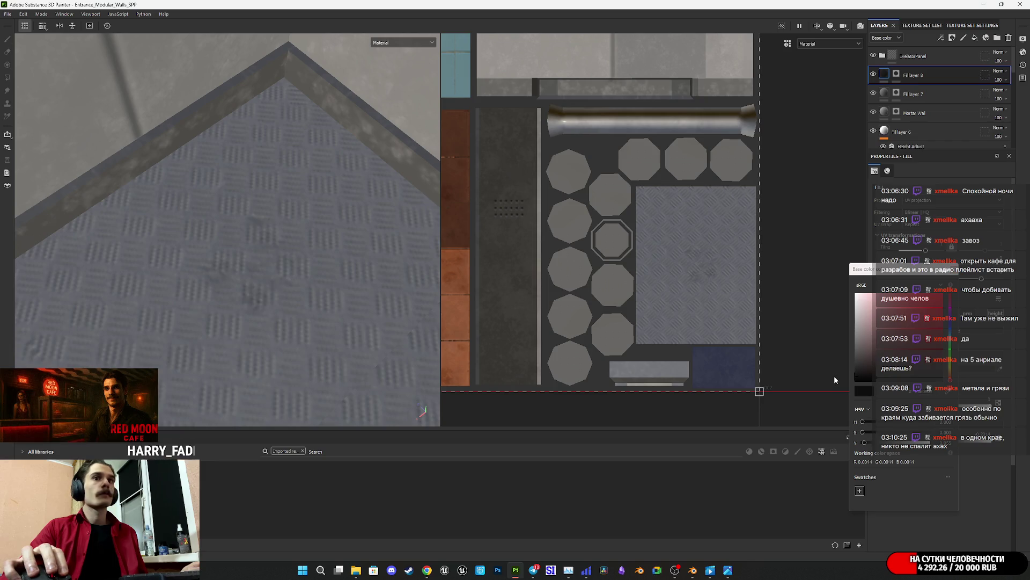
# Step: Select Fill layer 8's mask in paint mode and work around the floor's wall edges
pyautogui.click(897, 75)
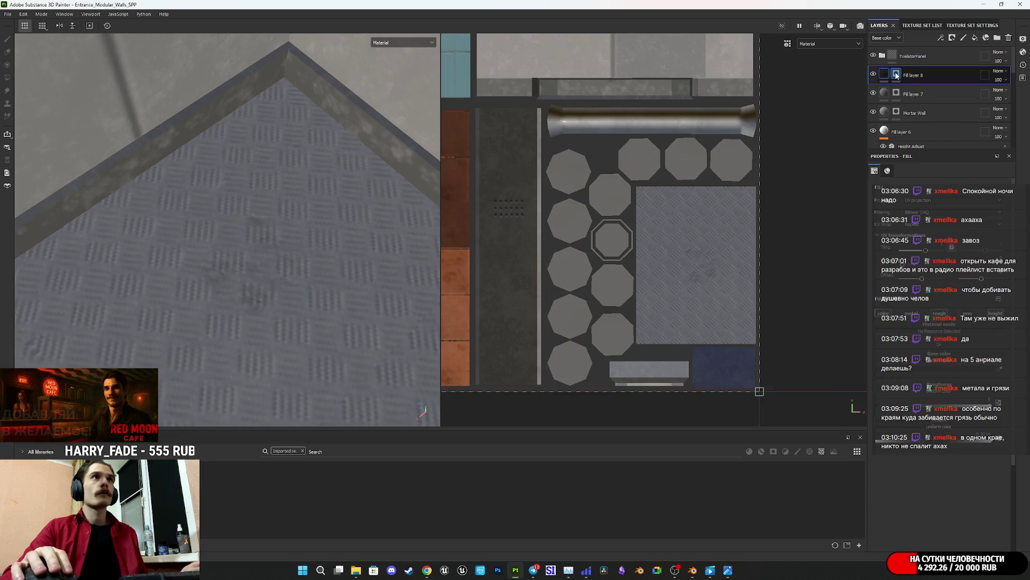
pyautogui.press('1')
pyautogui.keyDown('alt'); pyautogui.moveTo(317, 290); pyautogui.dragTo(307, 248); pyautogui.keyUp('alt')
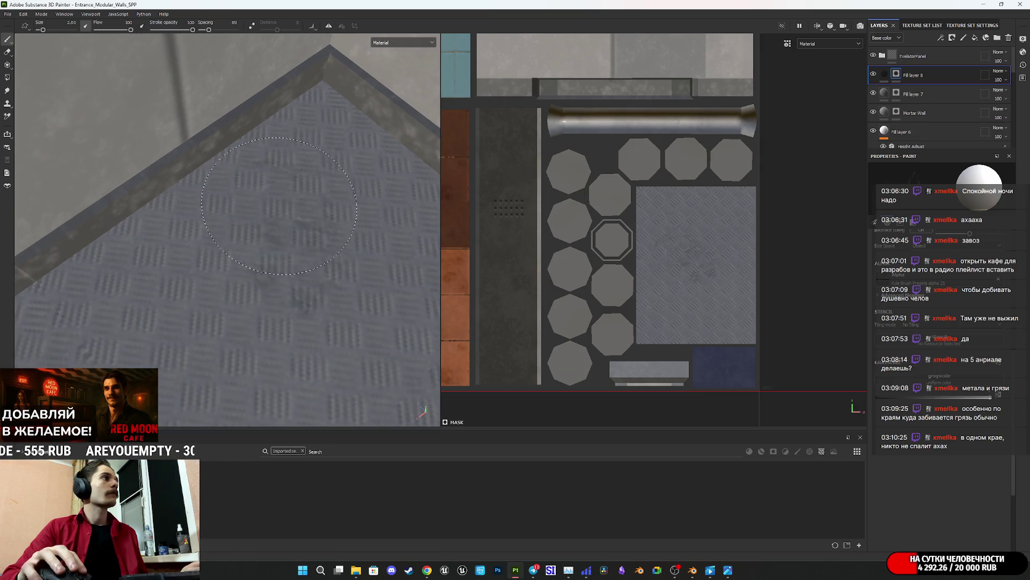
pyautogui.moveTo(349, 187)
pyautogui.keyDown('alt'); pyautogui.mouseDown()
pyautogui.moveTo(350, 266)
pyautogui.moveTo(311, 183)
pyautogui.mouseUp(); pyautogui.keyUp('alt')
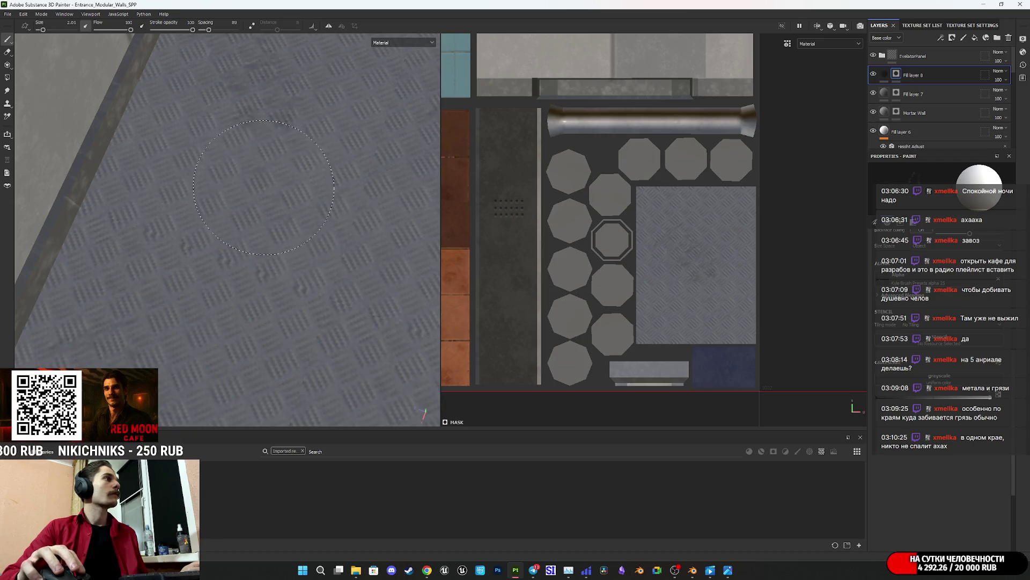
pyautogui.keyDown('alt'); pyautogui.moveTo(299, 221); pyautogui.dragTo(347, 257); pyautogui.keyUp('alt')
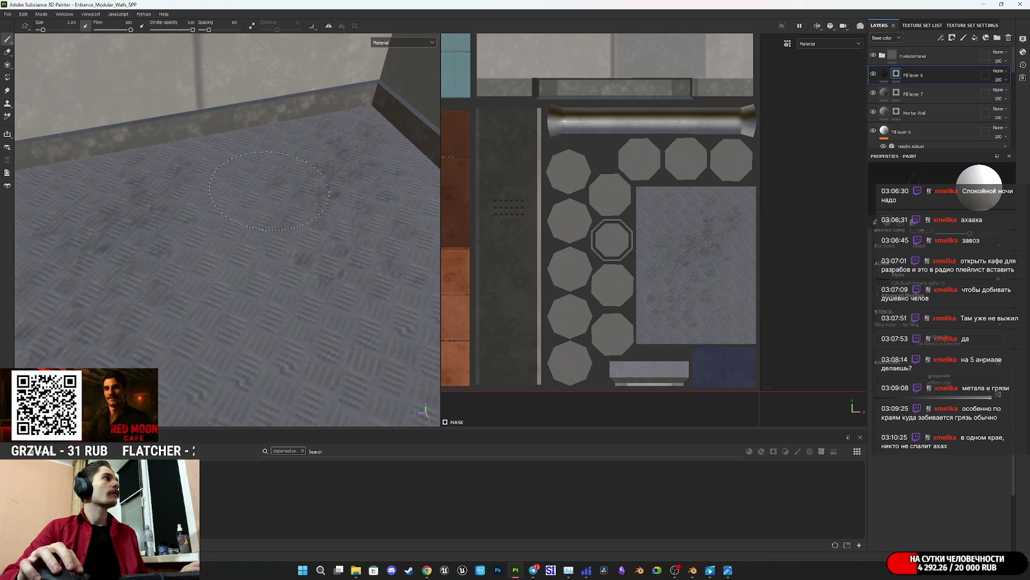
pyautogui.keyDown('alt'); pyautogui.moveTo(307, 352); pyautogui.dragTo(273, 304); pyautogui.keyUp('alt')
pyautogui.moveTo(257, 252)
pyautogui.keyDown('alt'); pyautogui.mouseDown()
pyautogui.moveTo(327, 293)
pyautogui.moveTo(263, 298)
pyautogui.moveTo(210, 339)
pyautogui.moveTo(226, 135)
pyautogui.mouseUp(); pyautogui.keyUp('alt')
pyautogui.moveTo(222, 178)
pyautogui.keyDown('alt'); pyautogui.mouseDown()
pyautogui.moveTo(209, 252)
pyautogui.moveTo(231, 236)
pyautogui.moveTo(209, 253)
pyautogui.moveTo(213, 230)
pyautogui.mouseUp(); pyautogui.keyUp('alt')
pyautogui.scroll(5, 213, 230)
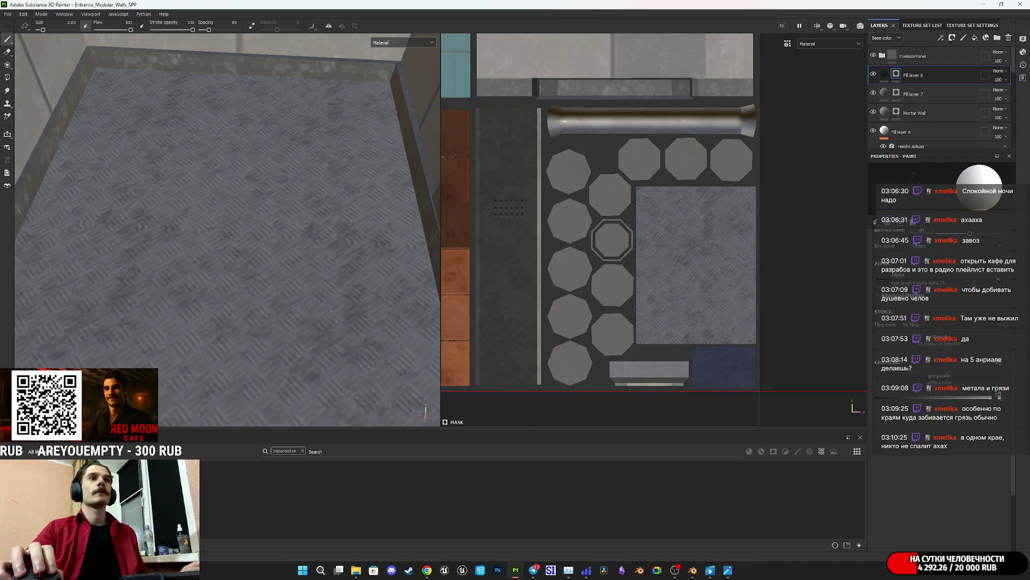
# Step: Set the brush to black and paint grime patches along the floor where it meets the walls
pyautogui.moveTo(999, 396); pyautogui.dragTo(877, 397)
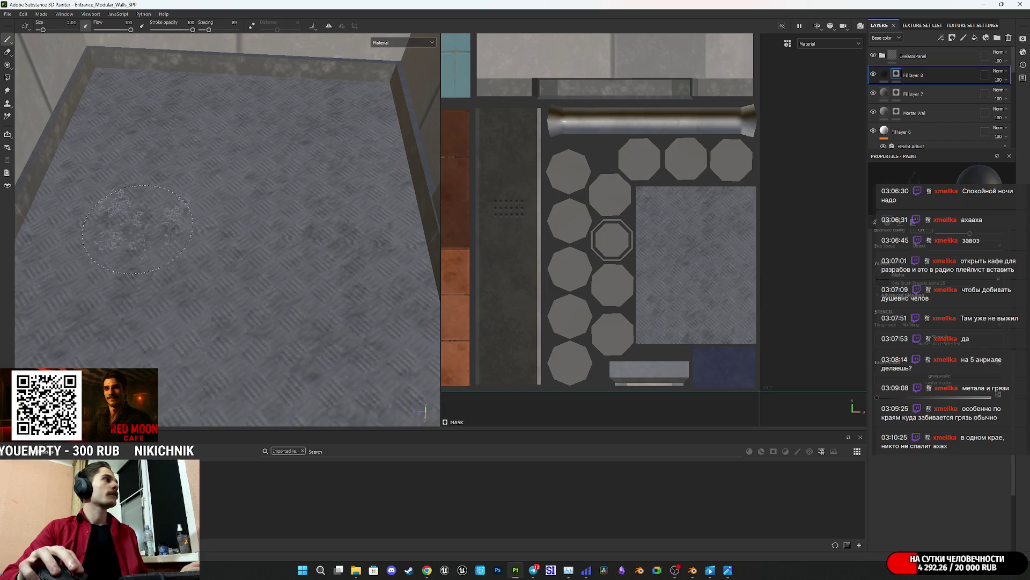
pyautogui.moveTo(300, 215)
pyautogui.keyDown('alt'); pyautogui.mouseDown()
pyautogui.moveTo(279, 237)
pyautogui.moveTo(257, 231)
pyautogui.moveTo(524, 224)
pyautogui.moveTo(487, 126)
pyautogui.mouseUp(); pyautogui.keyUp('alt')
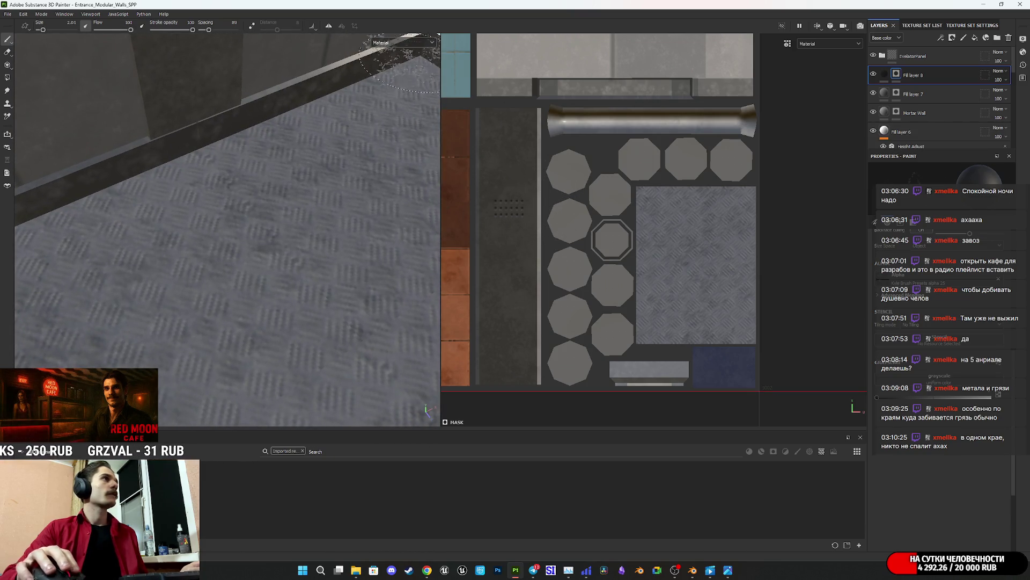
pyautogui.keyDown('alt'); pyautogui.moveTo(318, 244); pyautogui.dragTo(283, 252); pyautogui.keyUp('alt')
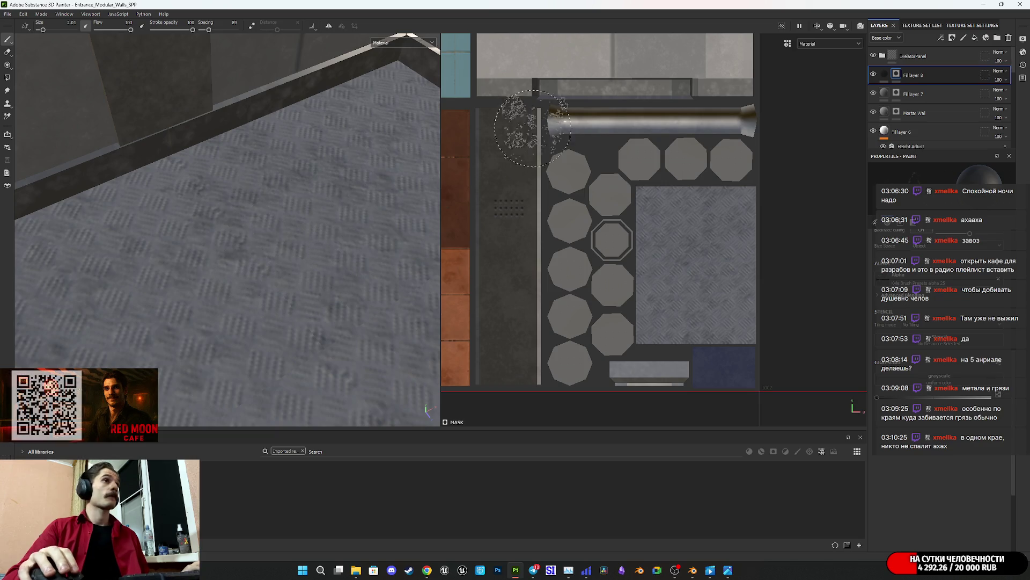
pyautogui.moveTo(314, 234)
pyautogui.keyDown('alt'); pyautogui.mouseDown()
pyautogui.moveTo(370, 280)
pyautogui.moveTo(333, 244)
pyautogui.moveTo(309, 267)
pyautogui.mouseUp(); pyautogui.keyUp('alt')
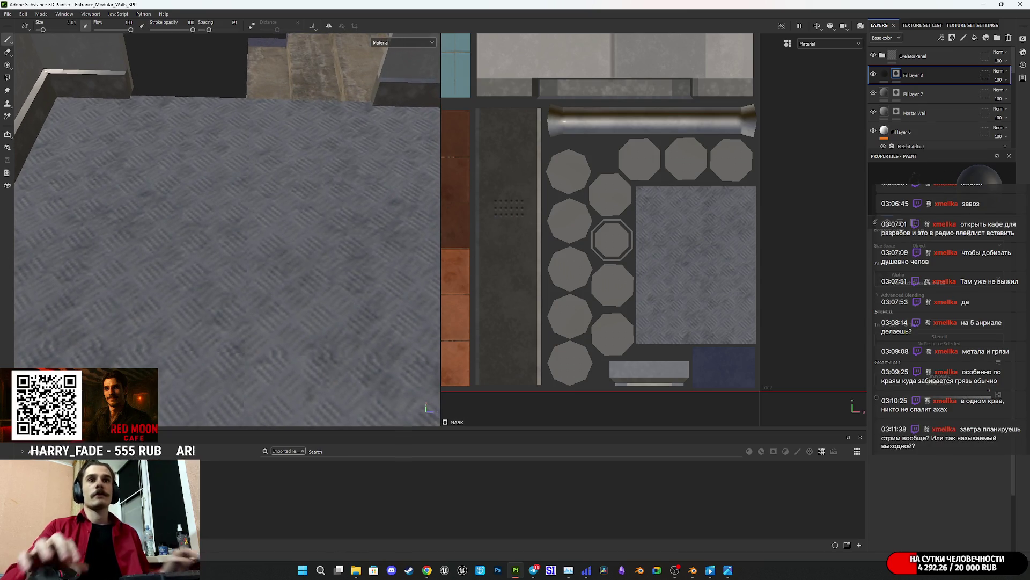
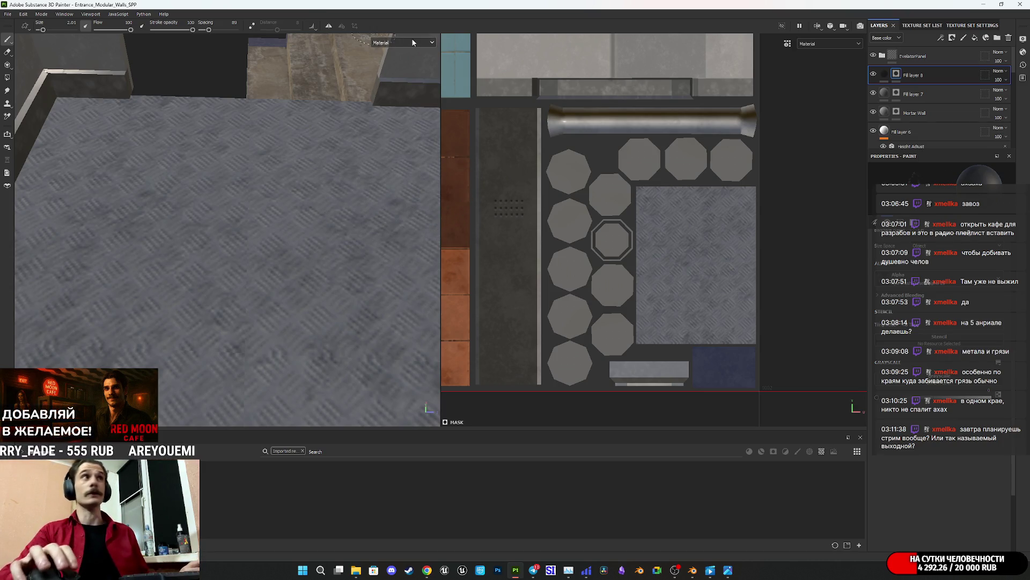
# Step: Set the viewport display channel from Material to Base color for the entrance walls
pyautogui.moveTo(387, 73)
pyautogui.keyDown('alt'); pyautogui.mouseDown()
pyautogui.moveTo(95, 254)
pyautogui.moveTo(293, 177)
pyautogui.moveTo(248, 217)
pyautogui.moveTo(293, 199)
pyautogui.moveTo(273, 206)
pyautogui.moveTo(275, 198)
pyautogui.moveTo(314, 313)
pyautogui.moveTo(245, 296)
pyautogui.mouseUp(); pyautogui.keyUp('alt')
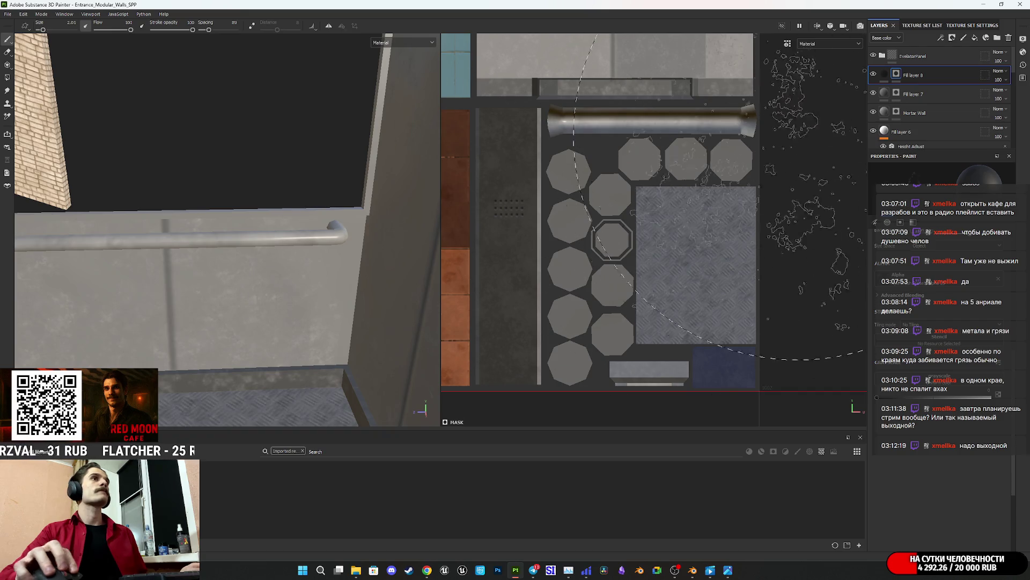
pyautogui.moveTo(300, 275)
pyautogui.keyDown('alt'); pyautogui.mouseDown()
pyautogui.moveTo(237, 276)
pyautogui.moveTo(259, 283)
pyautogui.moveTo(322, 267)
pyautogui.mouseUp(); pyautogui.keyUp('alt')
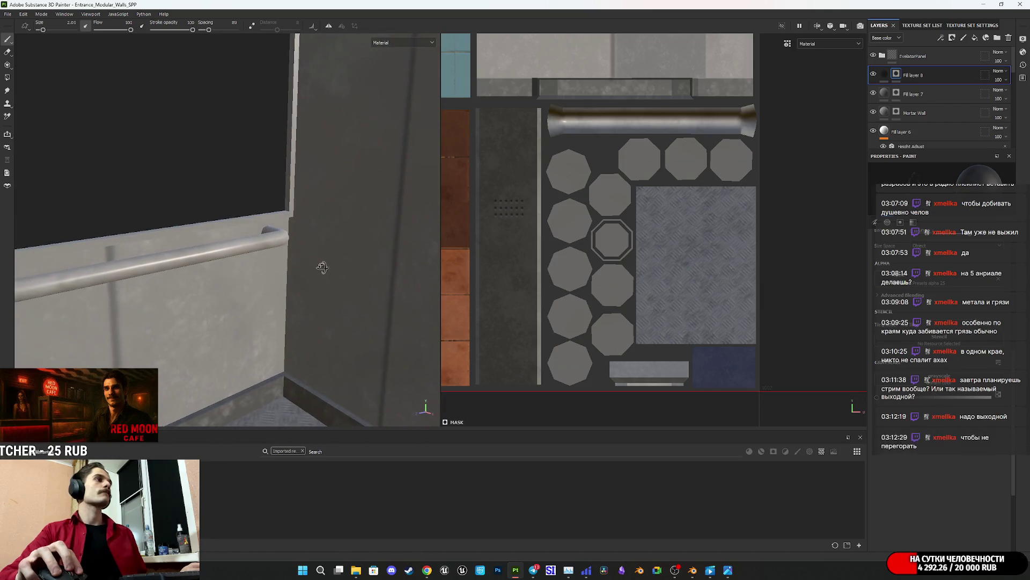
pyautogui.keyDown('alt'); pyautogui.moveTo(357, 185); pyautogui.dragTo(315, 258); pyautogui.keyUp('alt')
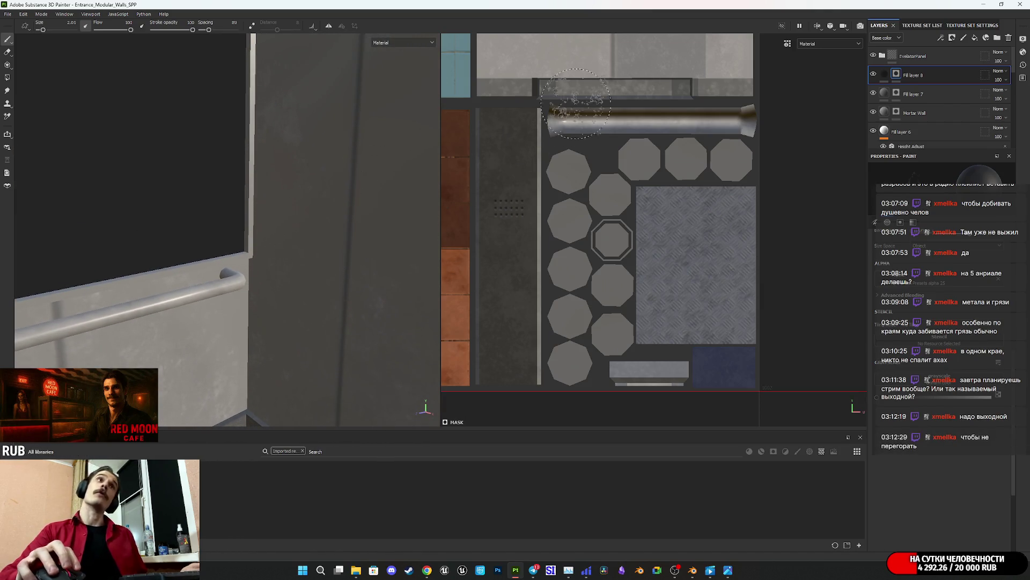
pyautogui.click(392, 42)
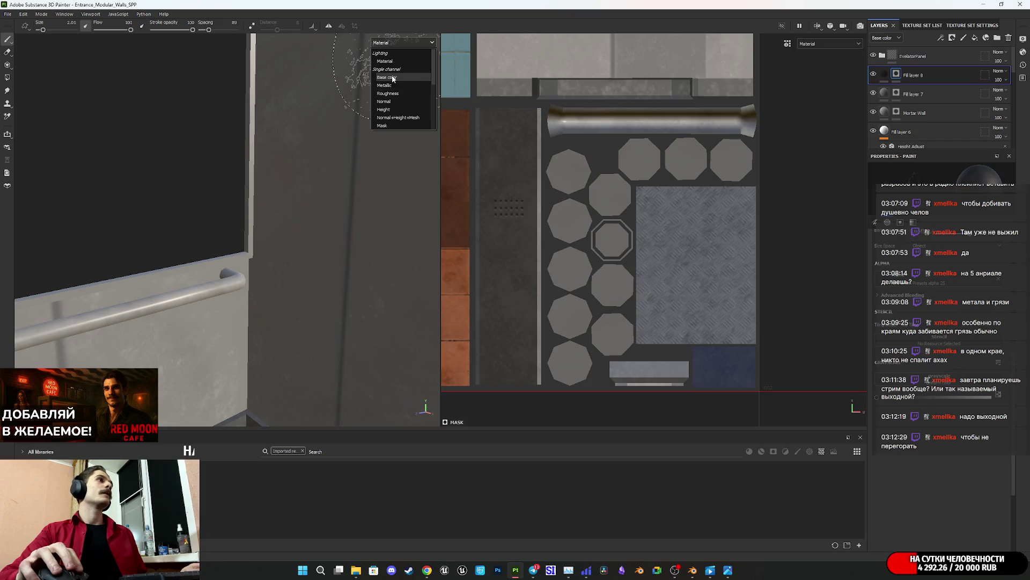
pyautogui.click(387, 77)
# Step: Remove the shelf filter tag so every resource is listed
pyautogui.moveTo(245, 215)
pyautogui.keyDown('alt'); pyautogui.mouseDown()
pyautogui.moveTo(303, 219)
pyautogui.moveTo(234, 200)
pyautogui.moveTo(234, 247)
pyautogui.moveTo(250, 251)
pyautogui.moveTo(240, 252)
pyautogui.mouseUp(); pyautogui.keyUp('alt')
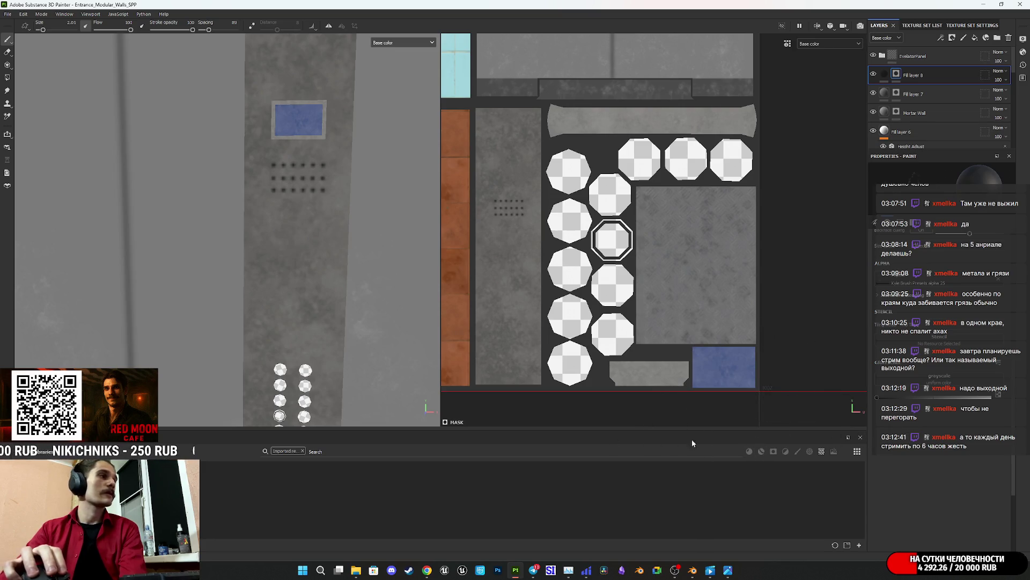
pyautogui.click(302, 452)
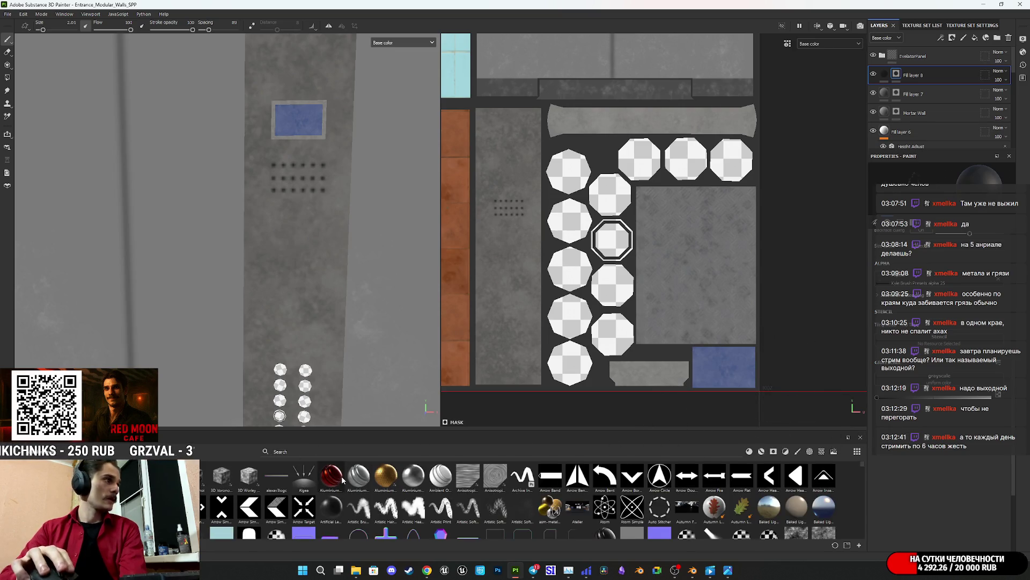
# Step: Apply the Concrete Dusty material to Fill layer 8 and give it a black mask
pyautogui.click(749, 452)
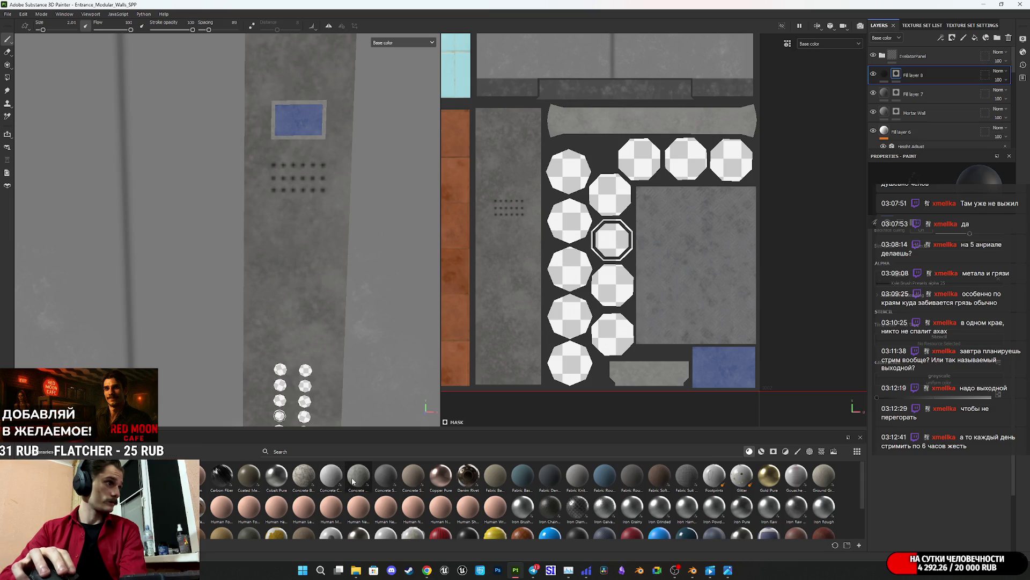
pyautogui.moveTo(353, 482)
pyautogui.mouseDown()
pyautogui.moveTo(463, 449)
pyautogui.moveTo(882, 102)
pyautogui.moveTo(903, 64)
pyautogui.mouseUp()
pyautogui.rightClick(885, 75)
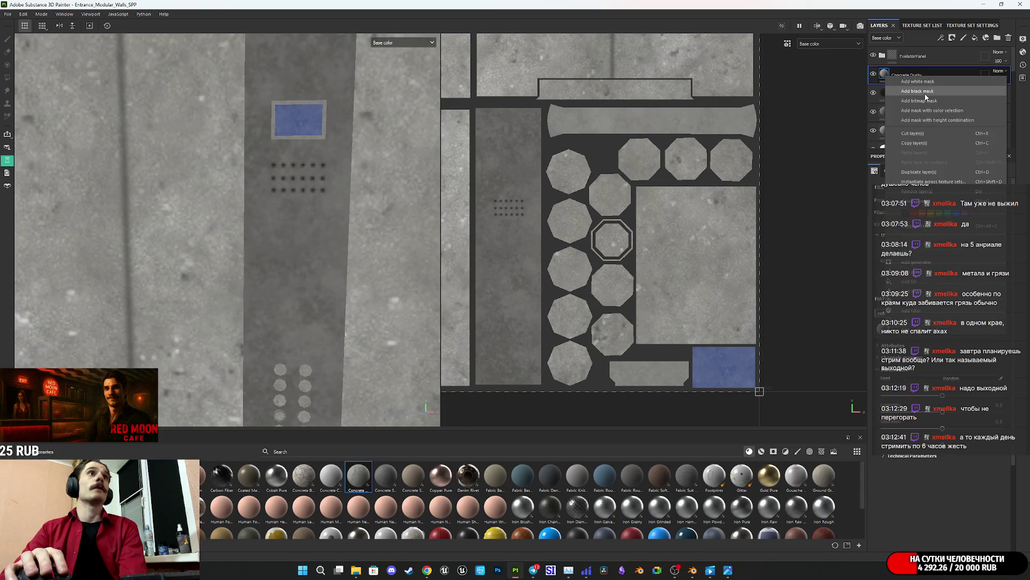
pyautogui.click(924, 92)
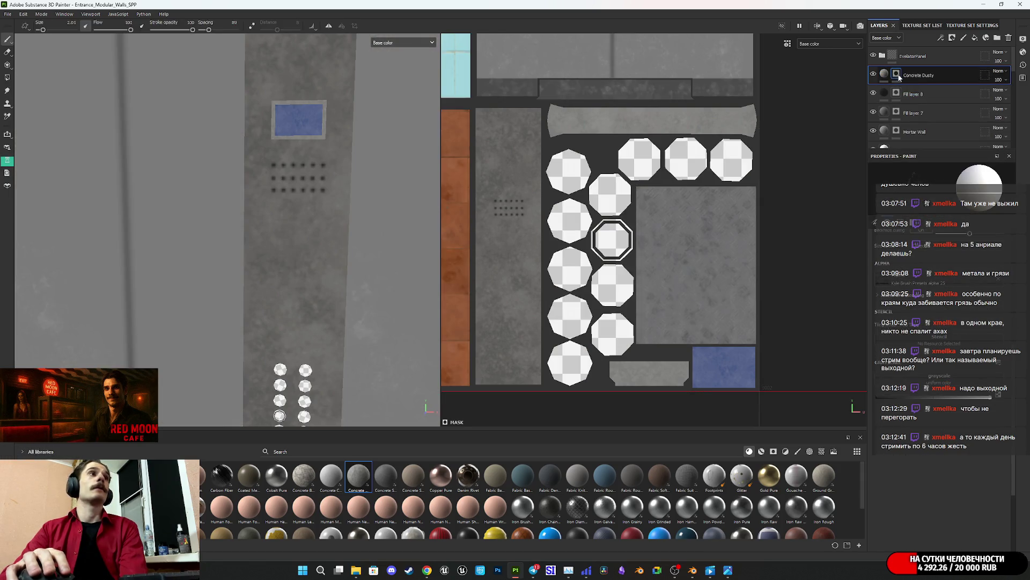
# Step: Target the Concrete Dusty mask and switch to the Polygon Fill tool
pyautogui.click(897, 73)
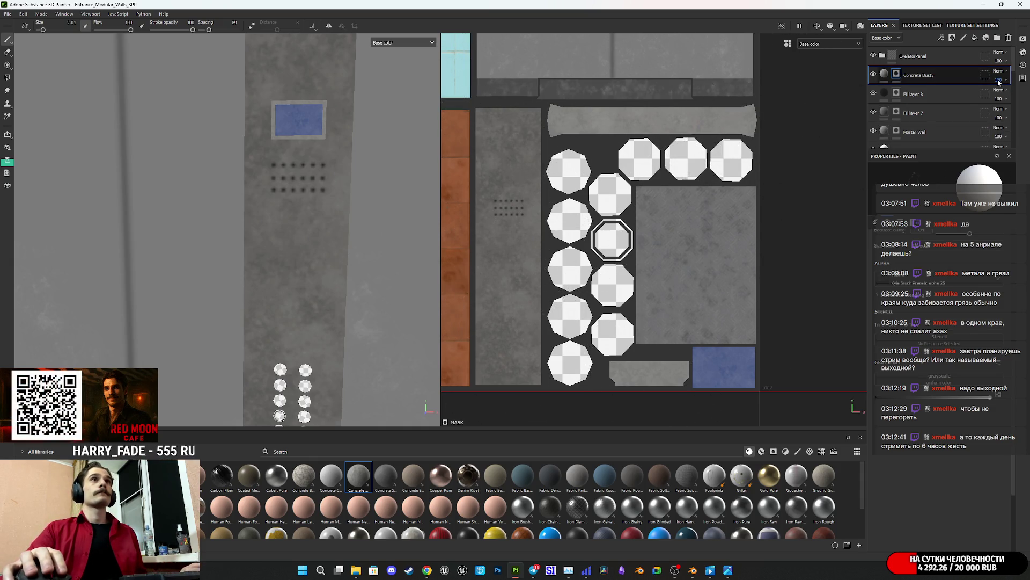
pyautogui.click(884, 73)
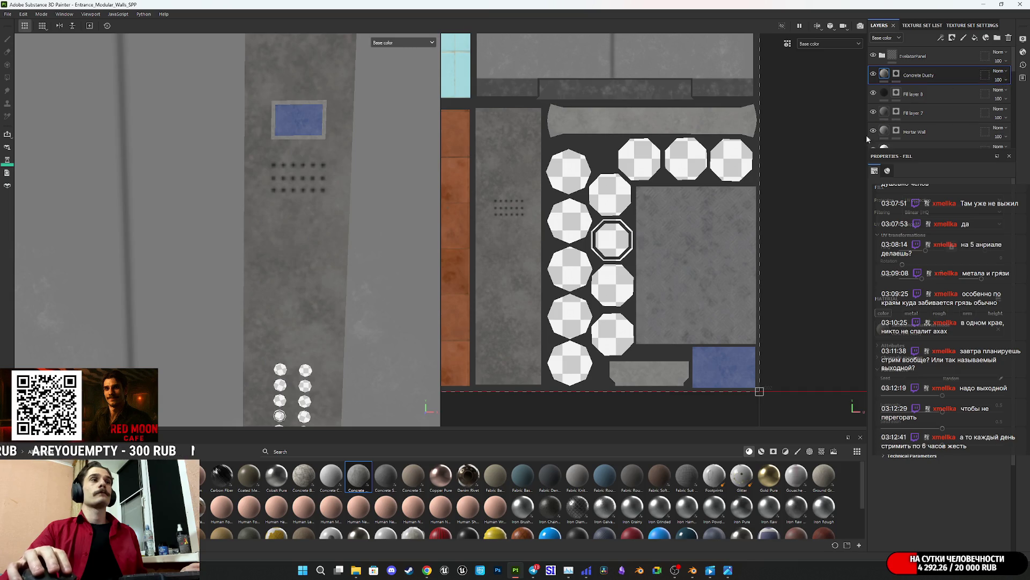
pyautogui.click(896, 73)
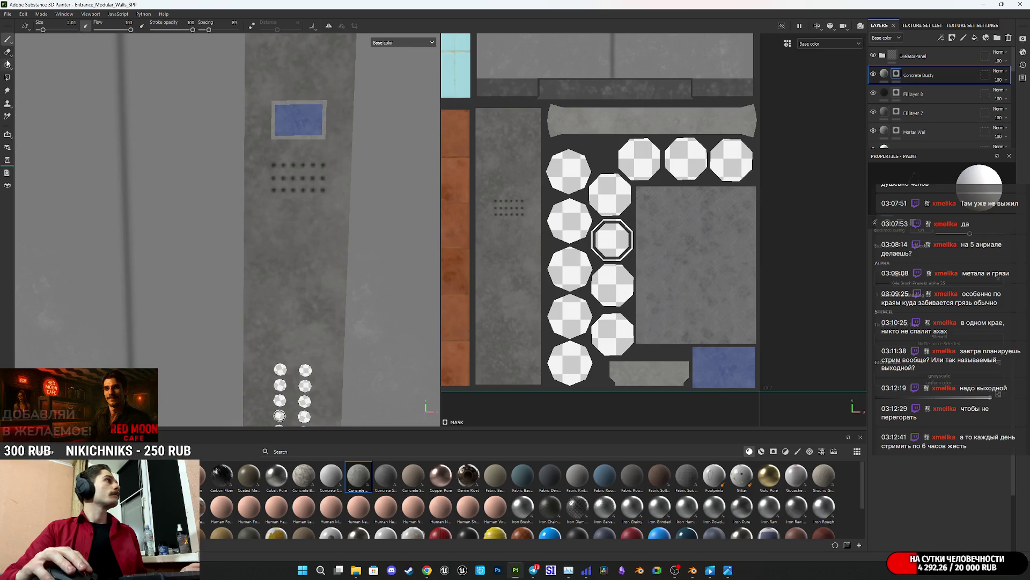
pyautogui.click(7, 78)
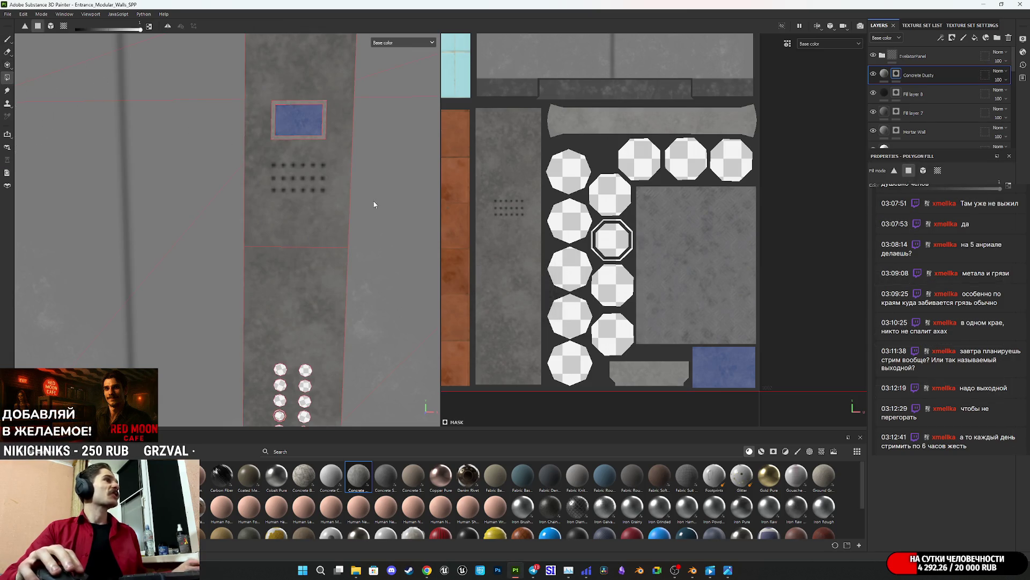
# Step: Marquee-fill the wall UV islands, including the large concrete panel, into the mask
pyautogui.scroll(5, 678, 228)
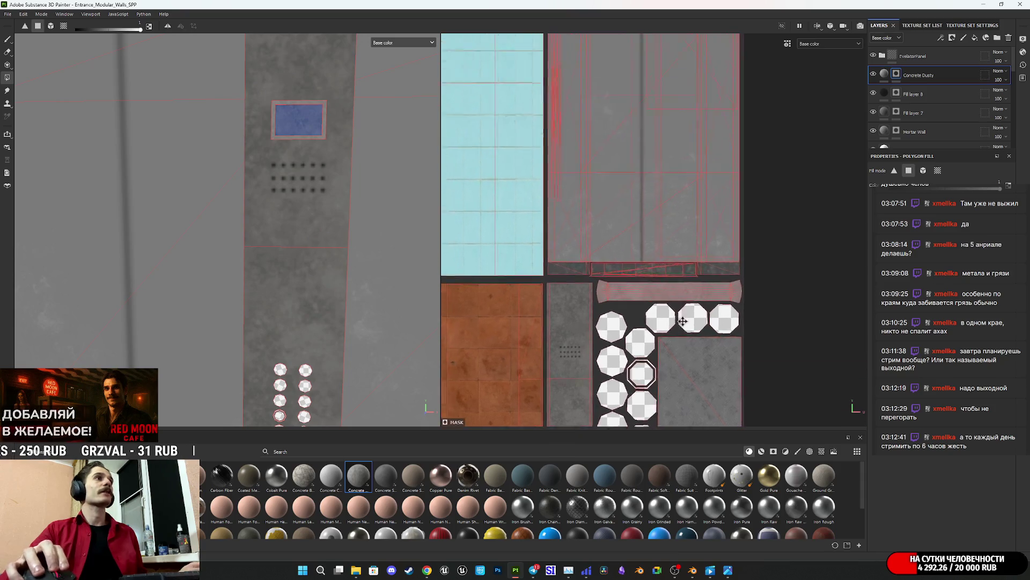
pyautogui.moveTo(771, 342)
pyautogui.mouseDown()
pyautogui.moveTo(746, 322)
pyautogui.moveTo(561, 263)
pyautogui.mouseUp()
pyautogui.moveTo(560, 230); pyautogui.dragTo(574, 339, button='middle')
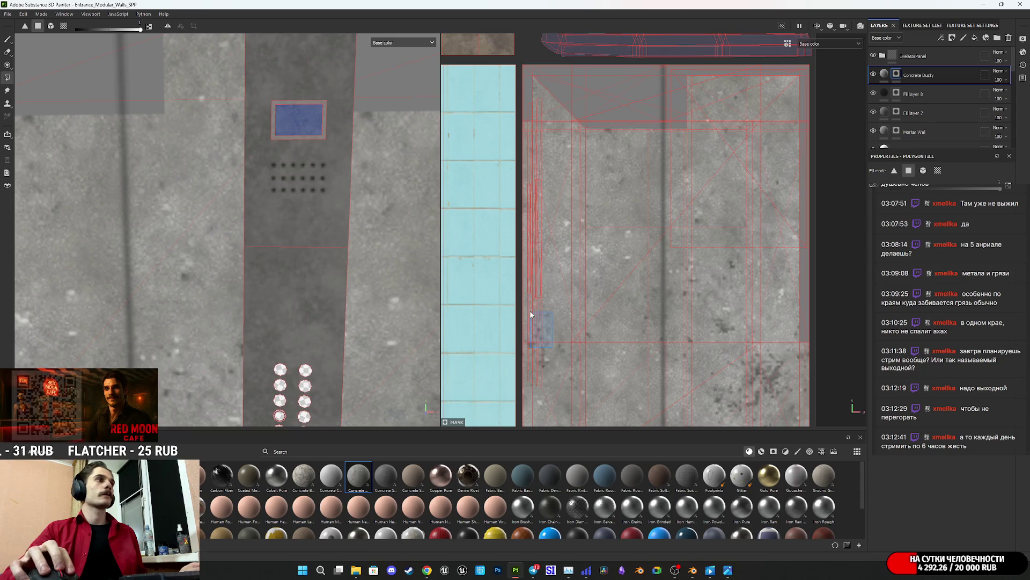
pyautogui.moveTo(761, 337); pyautogui.dragTo(796, 302)
pyautogui.moveTo(741, 222); pyautogui.dragTo(757, 299, button='middle')
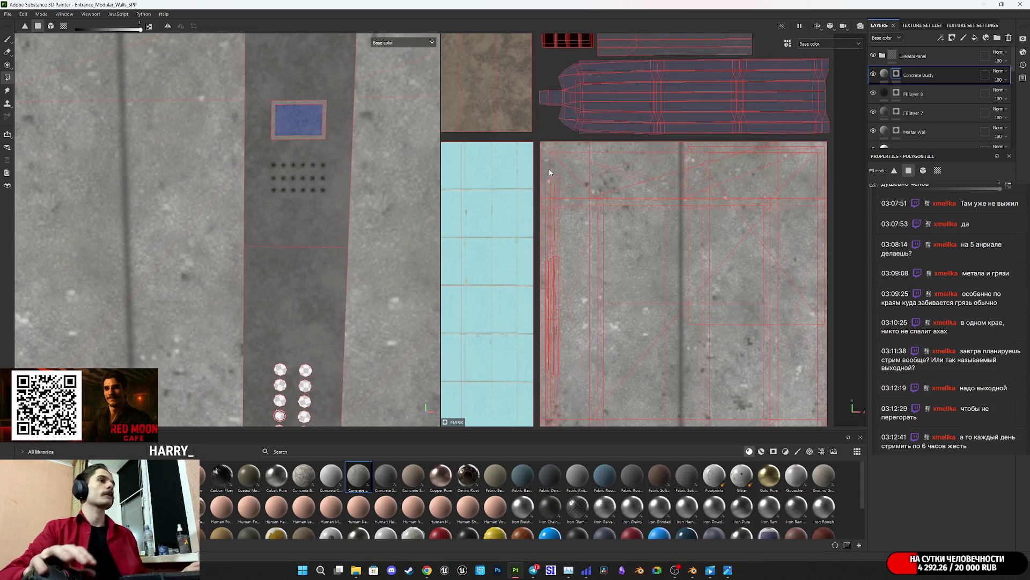
pyautogui.scroll(5, 549, 169)
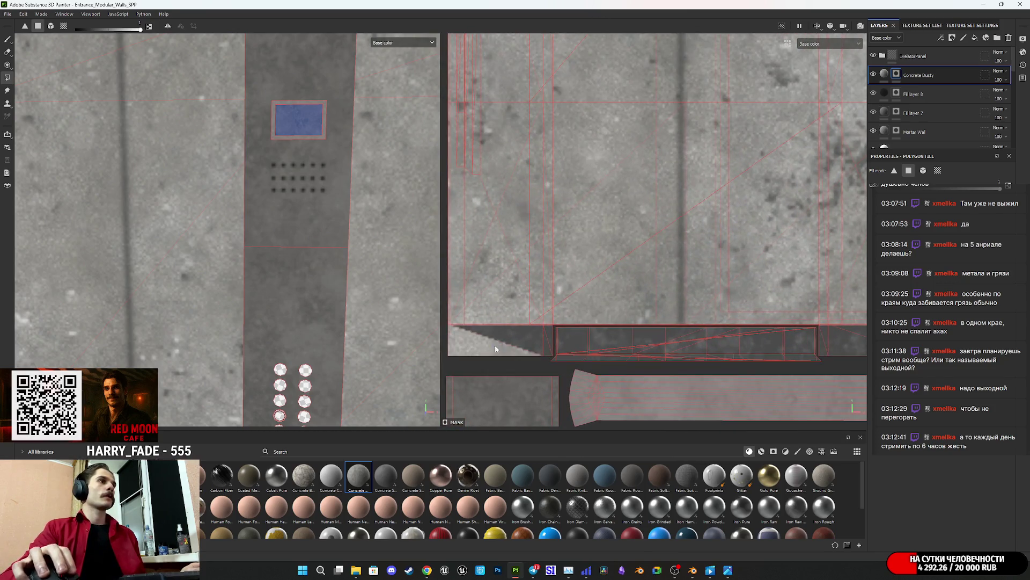
pyautogui.moveTo(543, 317); pyautogui.dragTo(536, 313, button='middle')
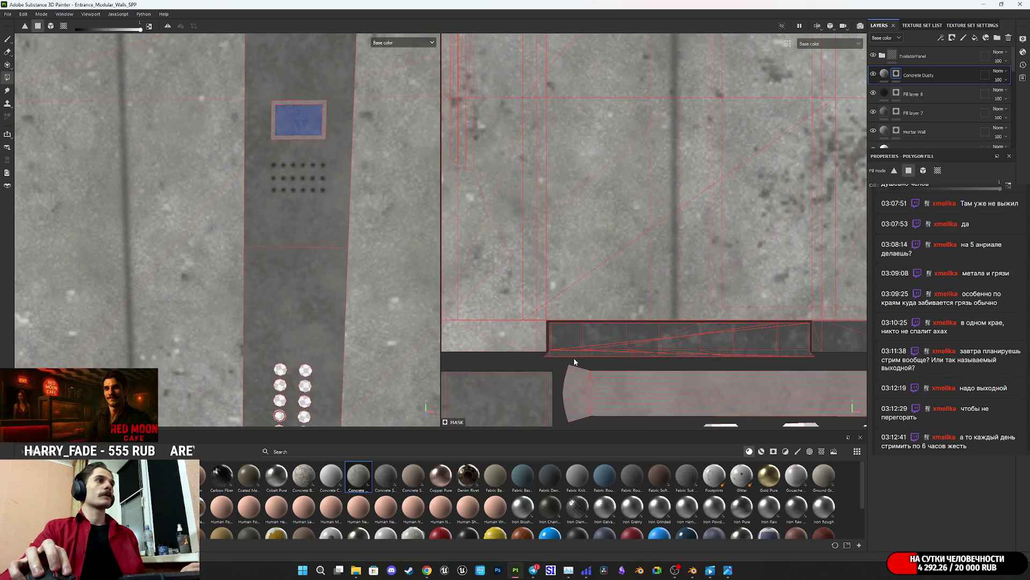
pyautogui.moveTo(623, 326); pyautogui.dragTo(497, 329, button='middle')
pyautogui.moveTo(688, 359); pyautogui.dragTo(744, 335)
# Step: Lower the Concrete Dusty layer's opacity to 12
pyautogui.click(999, 79)
pyautogui.moveTo(1011, 99); pyautogui.dragTo(998, 98)
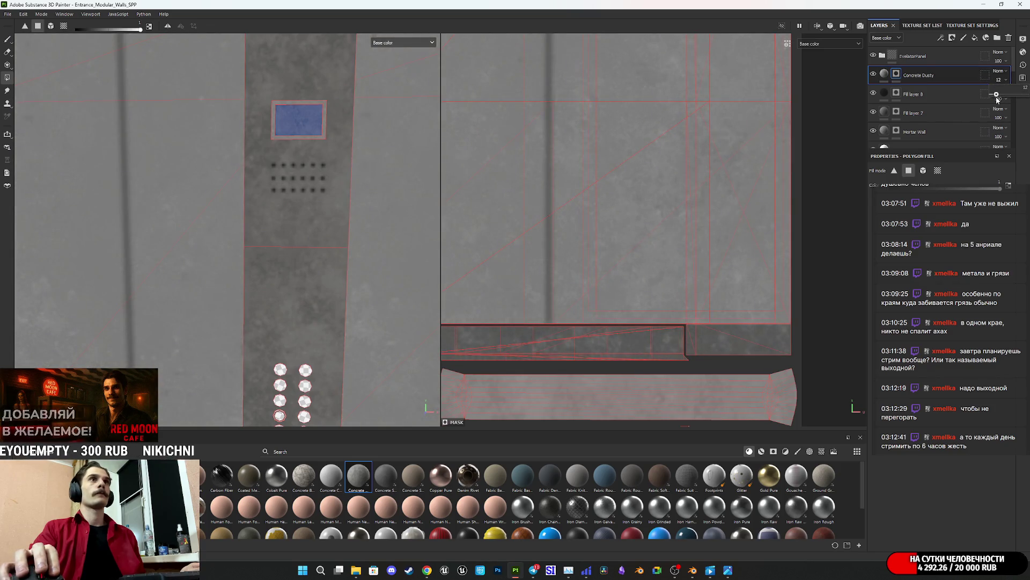
pyautogui.click(394, 42)
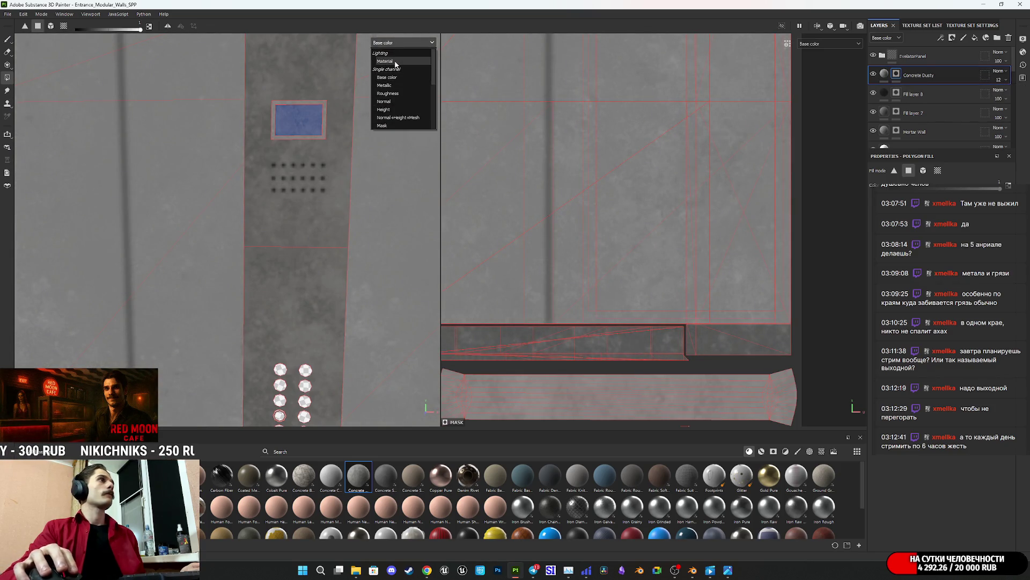
# Step: Toggle the display to Material and back to Base color, framing the elevator doorway
pyautogui.click(387, 48)
pyautogui.moveTo(264, 239)
pyautogui.keyDown('alt'); pyautogui.mouseDown()
pyautogui.moveTo(349, 207)
pyautogui.moveTo(147, 241)
pyautogui.moveTo(189, 239)
pyautogui.moveTo(278, 286)
pyautogui.moveTo(283, 323)
pyautogui.moveTo(239, 206)
pyautogui.moveTo(258, 242)
pyautogui.moveTo(170, 211)
pyautogui.moveTo(365, 191)
pyautogui.moveTo(402, 203)
pyautogui.moveTo(340, 226)
pyautogui.moveTo(347, 244)
pyautogui.moveTo(380, 228)
pyautogui.moveTo(374, 236)
pyautogui.mouseUp(); pyautogui.keyUp('alt')
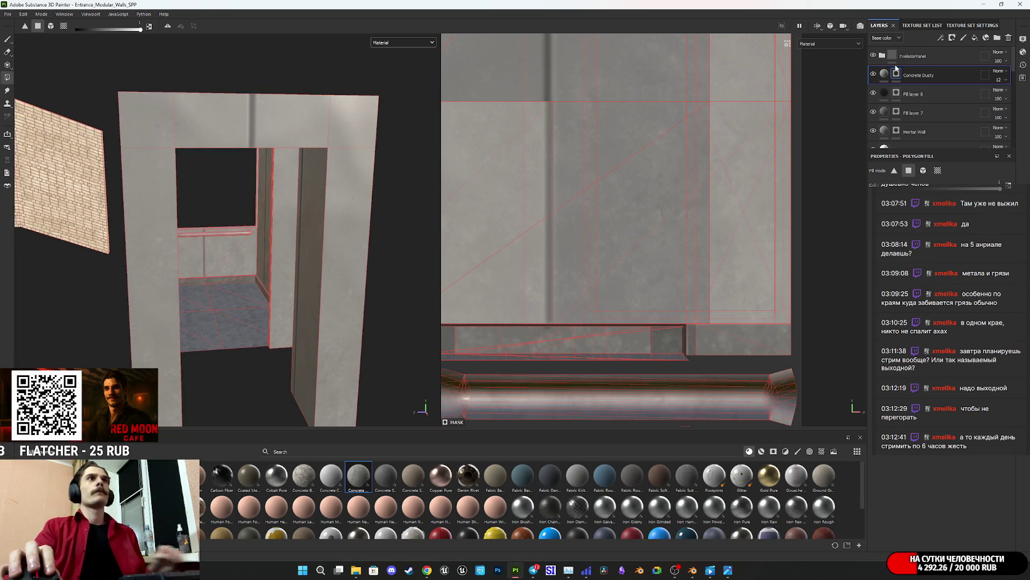
pyautogui.click(406, 43)
pyautogui.click(394, 74)
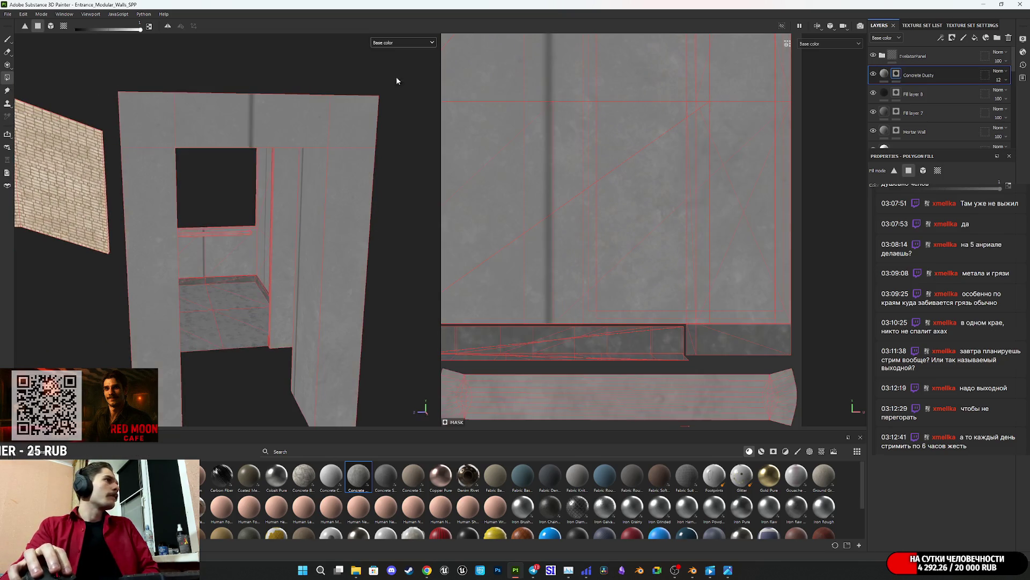
pyautogui.keyDown('alt'); pyautogui.moveTo(338, 201); pyautogui.dragTo(319, 193); pyautogui.keyUp('alt')
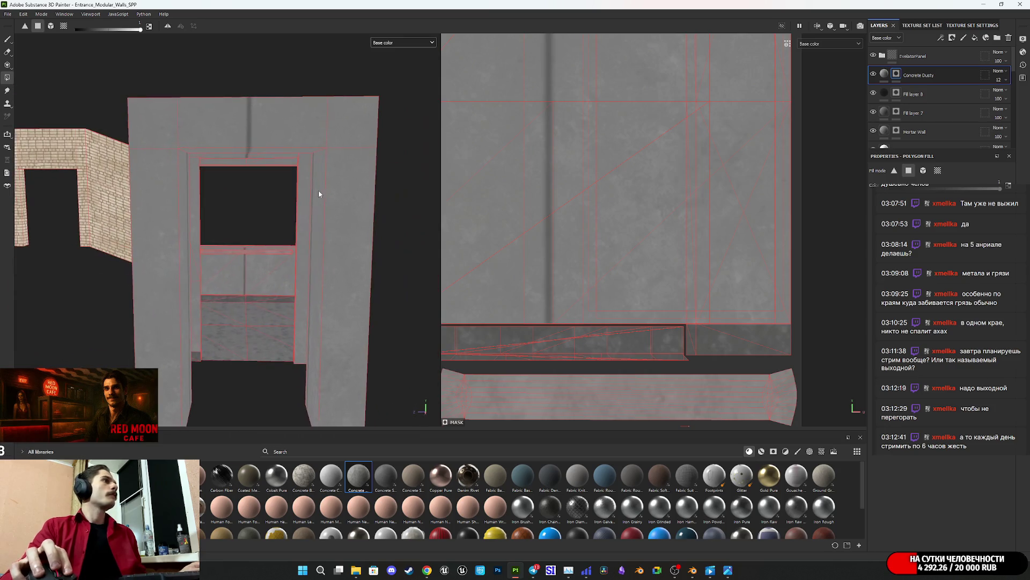
pyautogui.scroll(2, 712, 199)
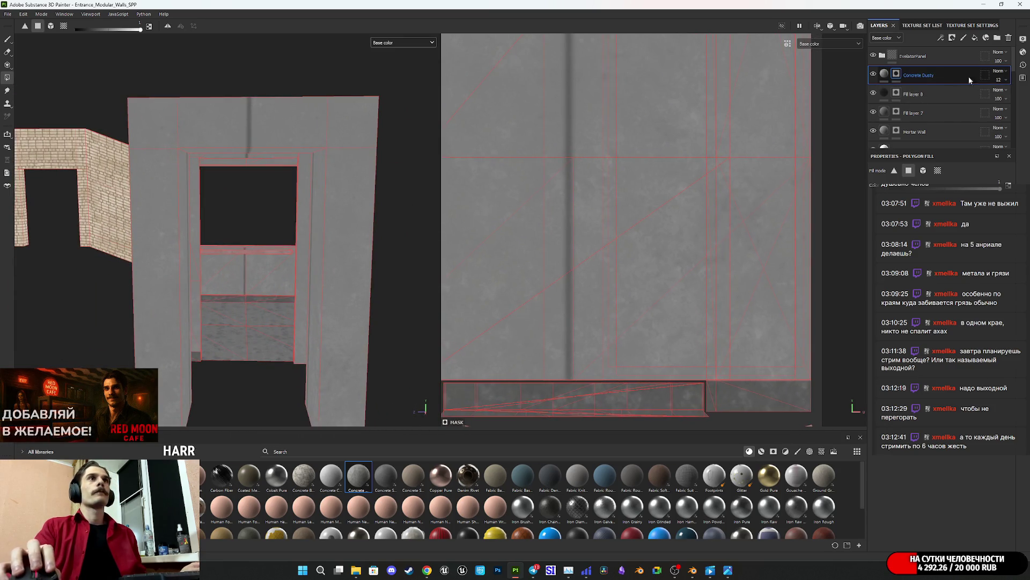
# Step: Settle Concrete Dusty's opacity at 20 and select its fill settings
pyautogui.moveTo(997, 96); pyautogui.dragTo(1001, 95)
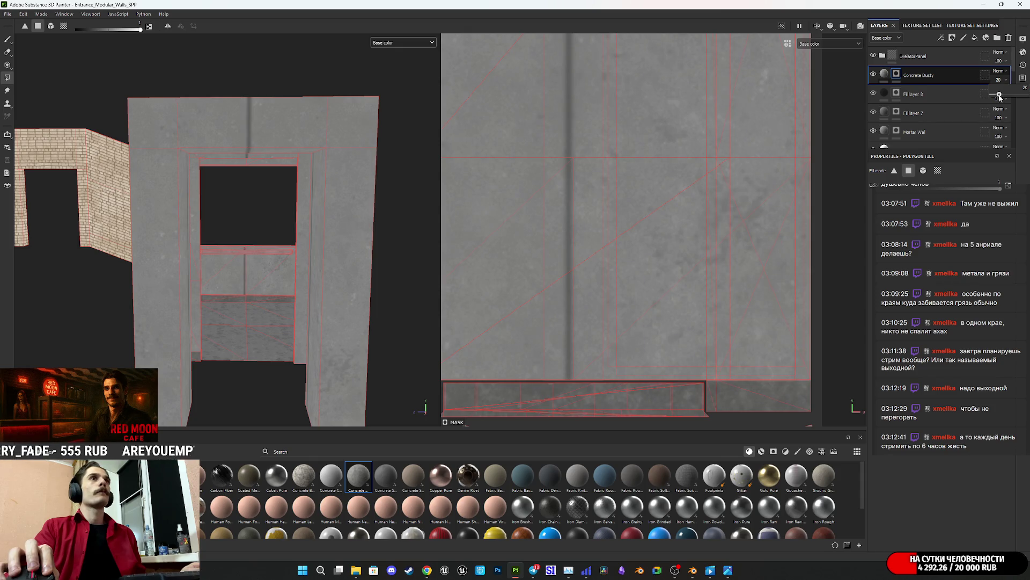
pyautogui.moveTo(1000, 97); pyautogui.dragTo(1000, 98)
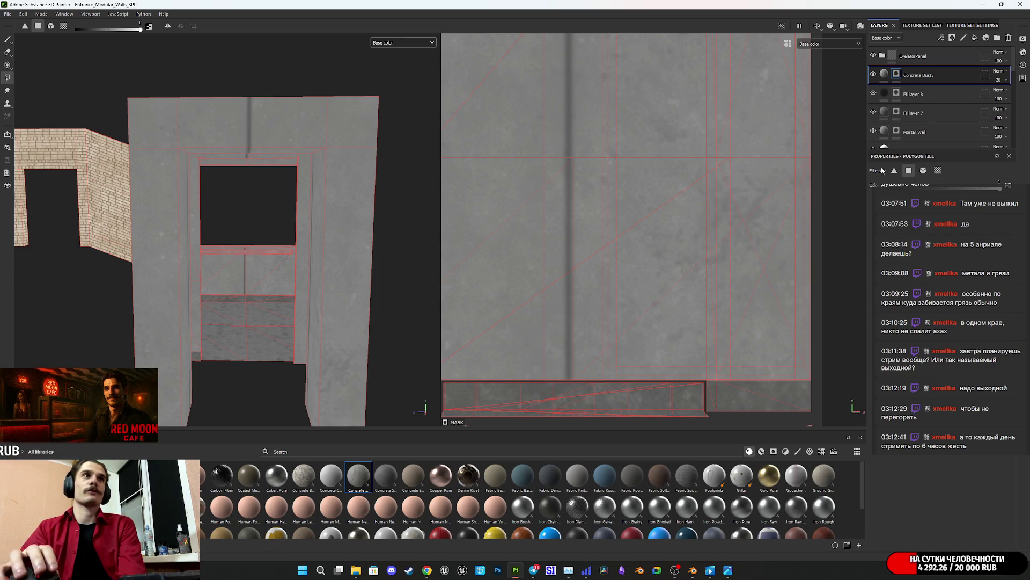
pyautogui.moveTo(887, 72)
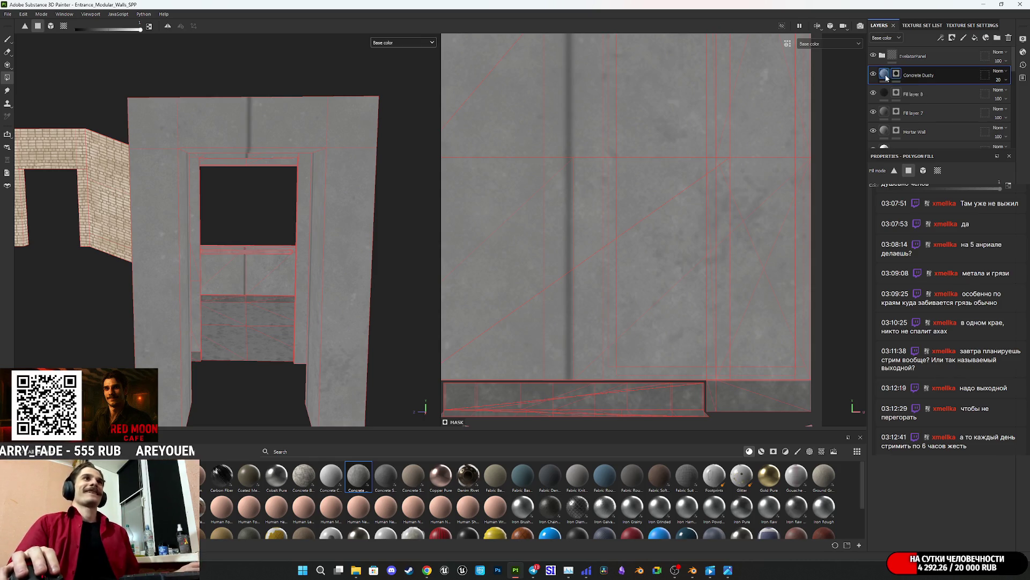
pyautogui.click(884, 74)
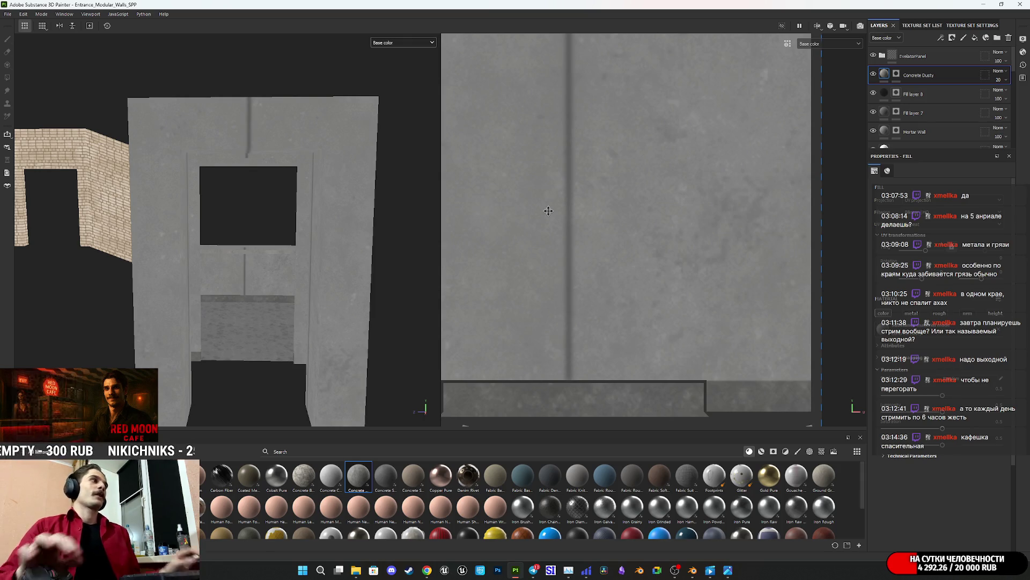
# Step: Zoom in on the inner floor corner from above and open Concrete Dusty's layer options
pyautogui.moveTo(303, 239)
pyautogui.keyDown('alt'); pyautogui.mouseDown()
pyautogui.moveTo(258, 281)
pyautogui.moveTo(231, 281)
pyautogui.mouseUp(); pyautogui.keyUp('alt')
pyautogui.scroll(1, 231, 281)
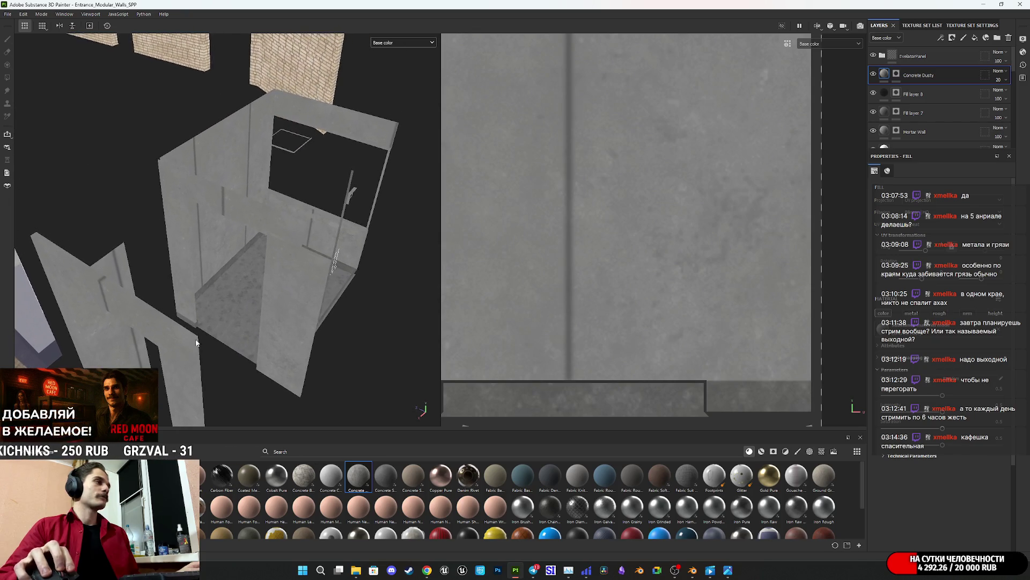
pyautogui.scroll(5, 240, 264)
pyautogui.scroll(-3, 251, 276)
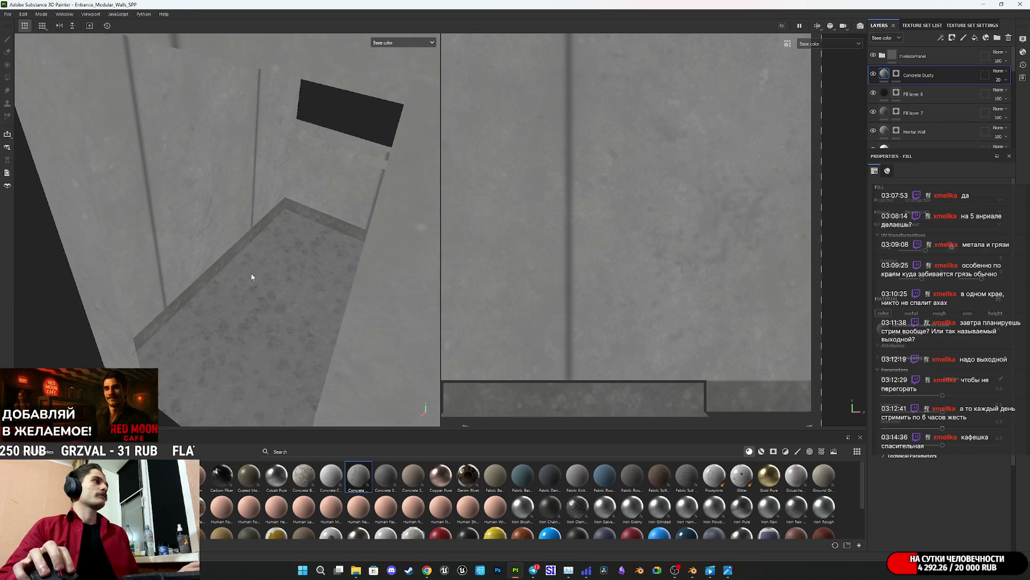
pyautogui.scroll(2, 281, 252)
pyautogui.scroll(-1, 274, 256)
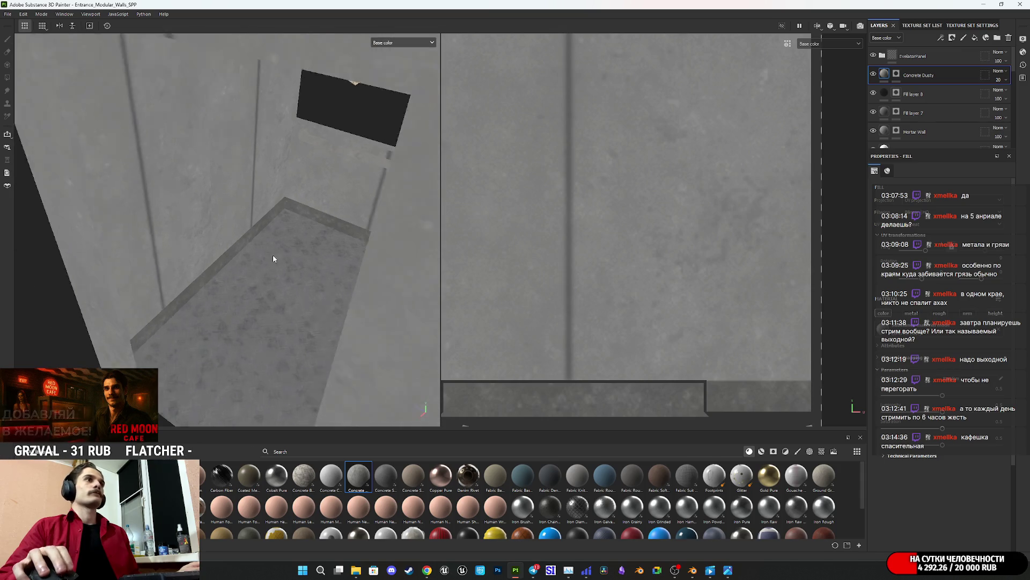
pyautogui.scroll(-1, 273, 255)
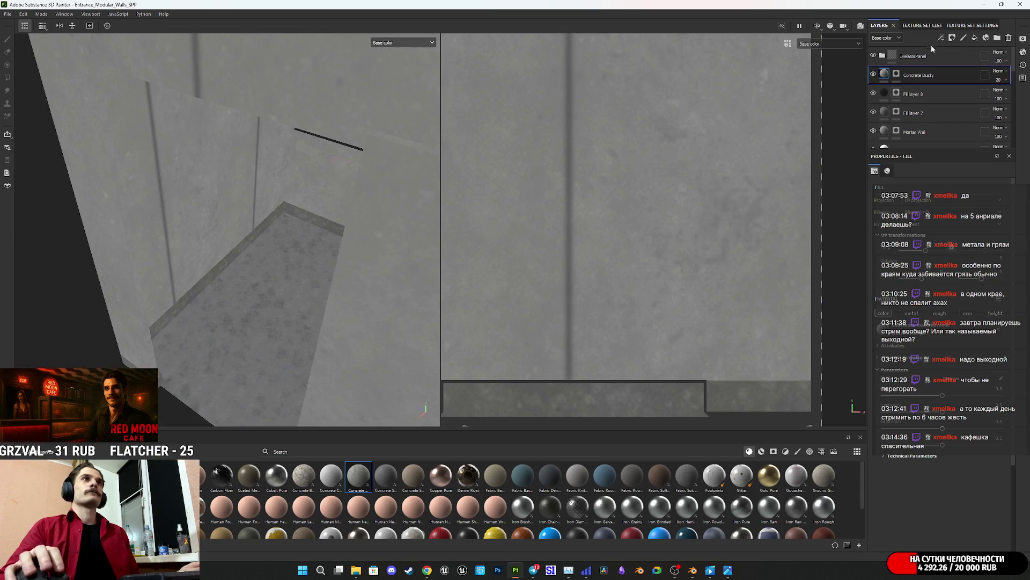
pyautogui.rightClick(883, 75)
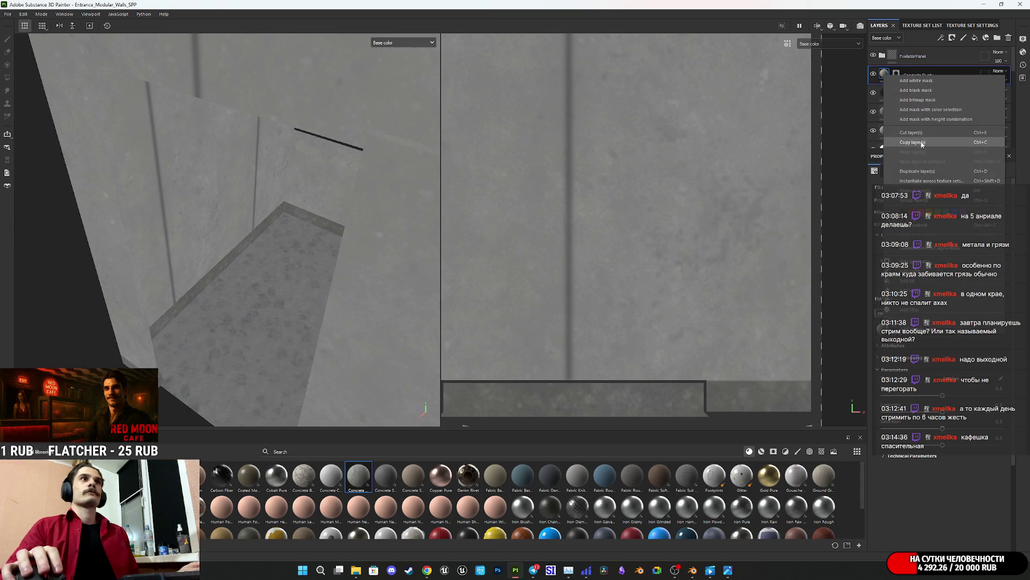
# Step: Add a Blur filter inside the Concrete Dusty layer
pyautogui.click(918, 310)
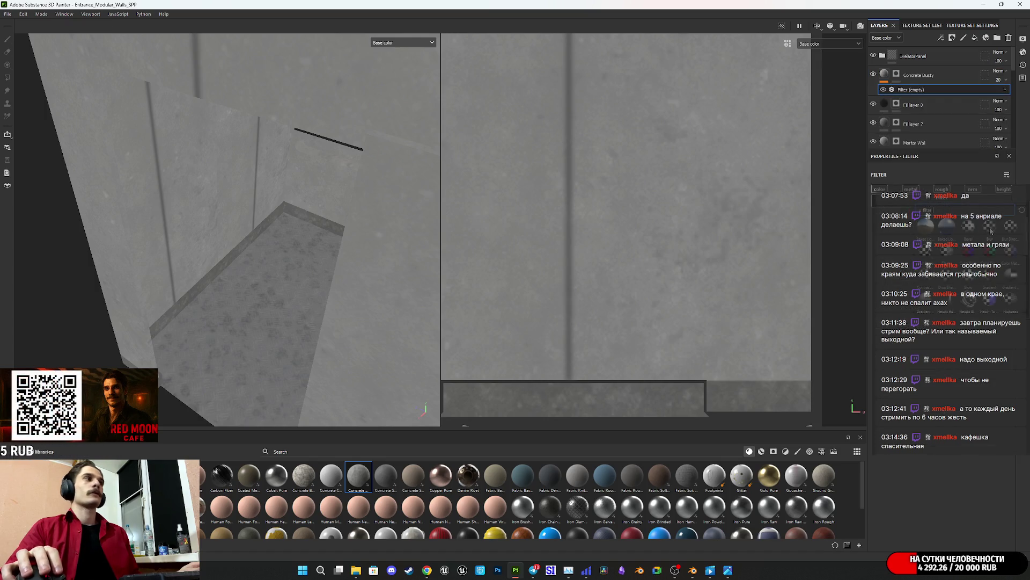
pyautogui.click(990, 229)
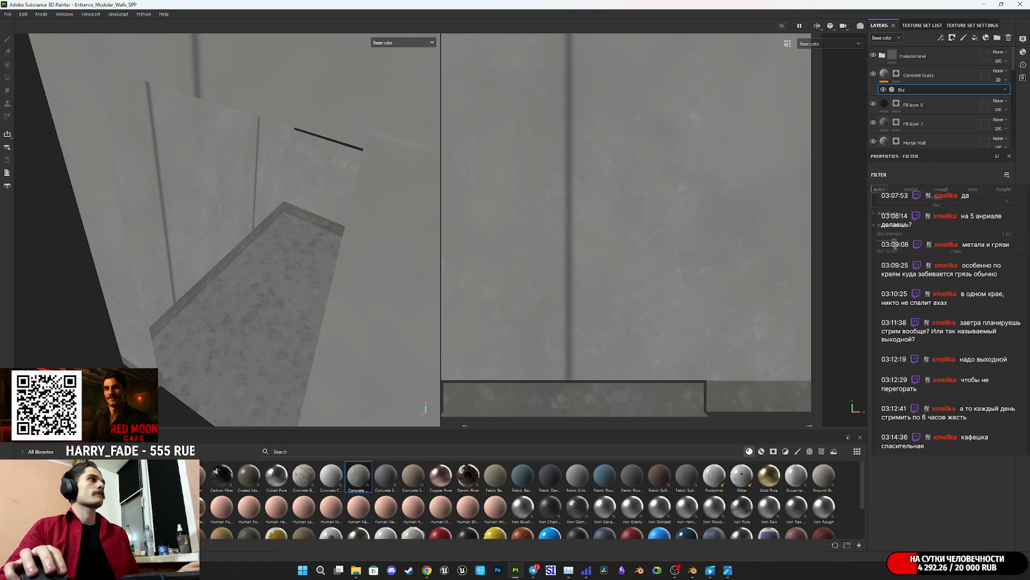
pyautogui.moveTo(905, 240); pyautogui.dragTo(892, 241)
# Step: Raise Concrete Dusty's opacity to 45 and blend it in Multiply
pyautogui.click(1003, 81)
pyautogui.moveTo(1000, 94)
pyautogui.mouseDown()
pyautogui.moveTo(1008, 95)
pyautogui.moveTo(1002, 105)
pyautogui.mouseUp()
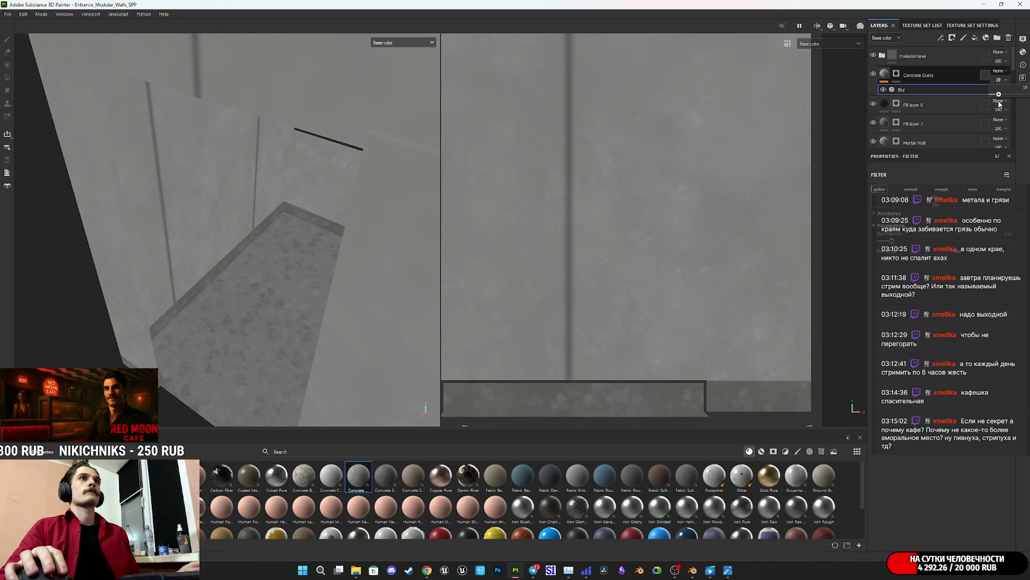
pyautogui.click(998, 71)
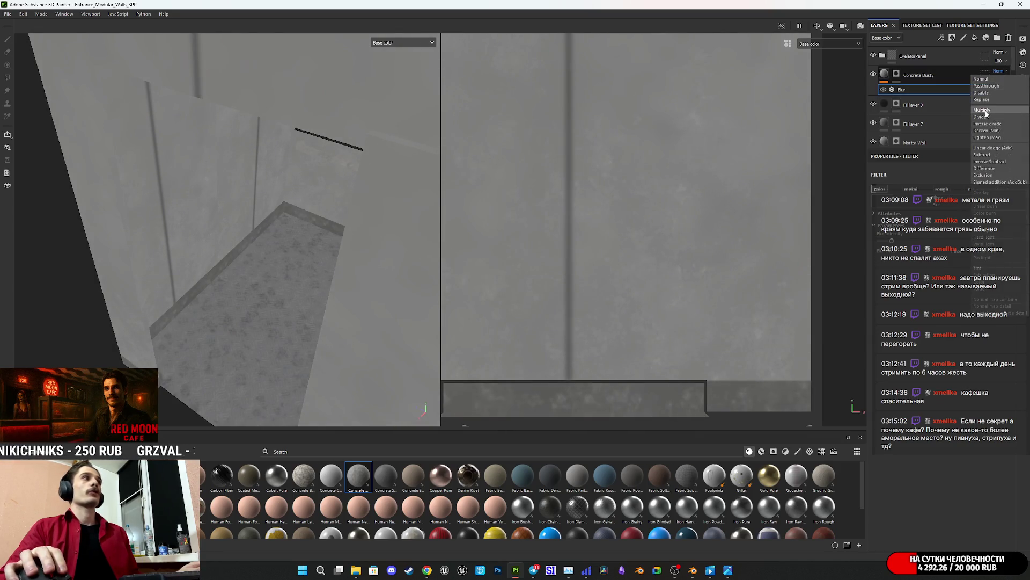
pyautogui.click(985, 110)
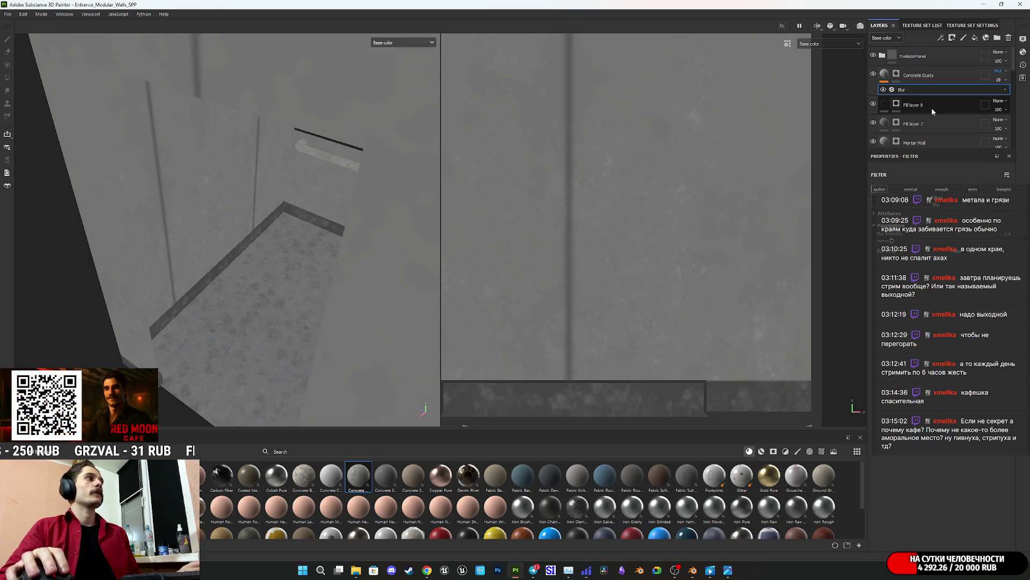
# Step: Set opacity to 38 with Divide blending, toggling the layer off and on to compare
pyautogui.click(1000, 80)
pyautogui.moveTo(1000, 97); pyautogui.dragTo(1006, 96)
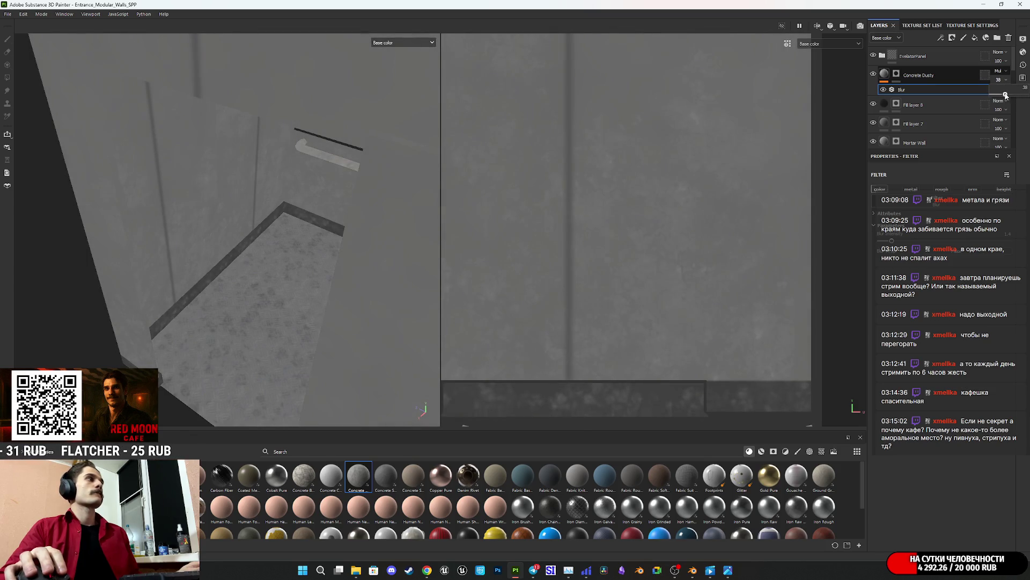
pyautogui.click(998, 71)
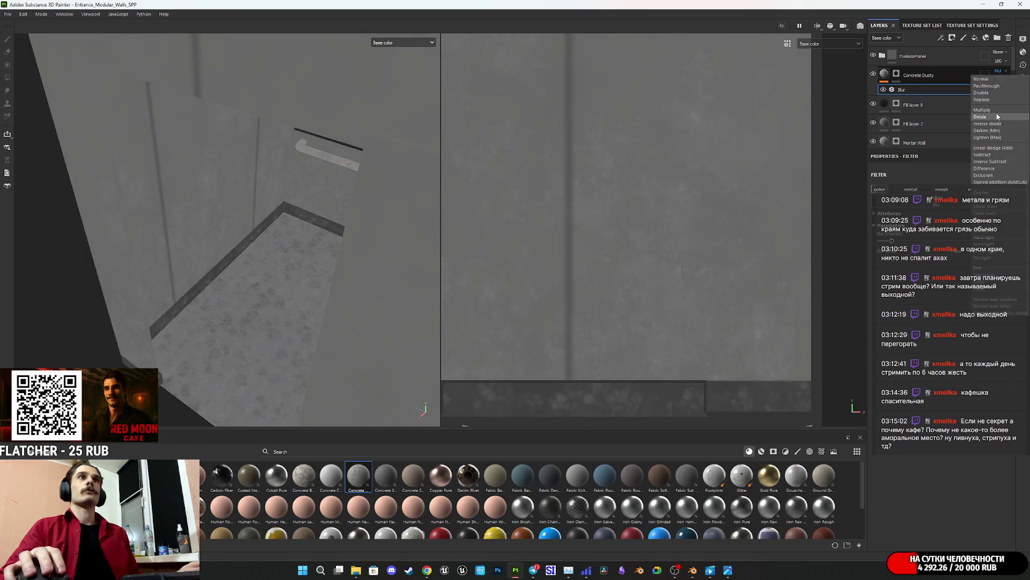
pyautogui.click(998, 116)
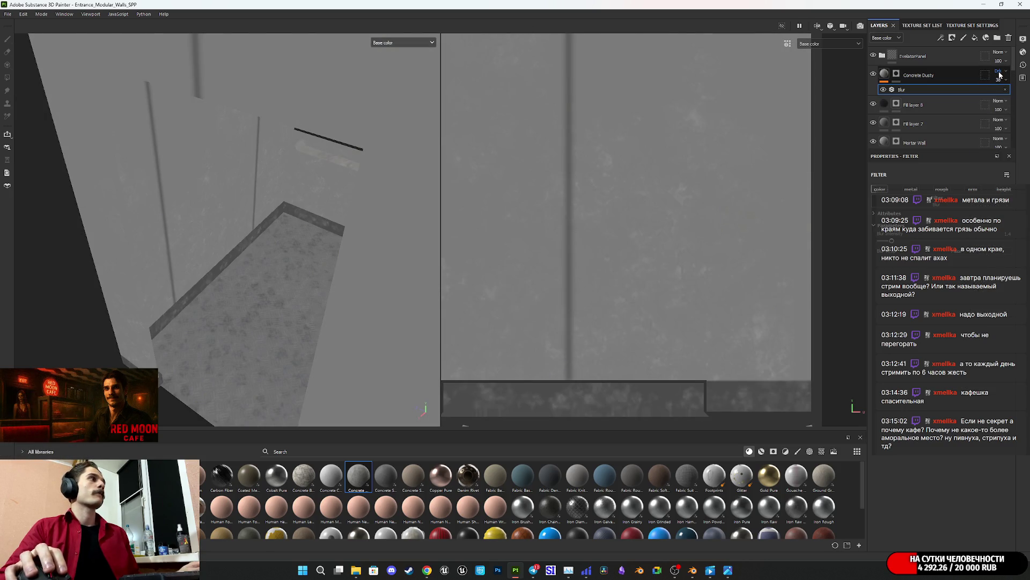
pyautogui.scroll(-1, 1000, 75)
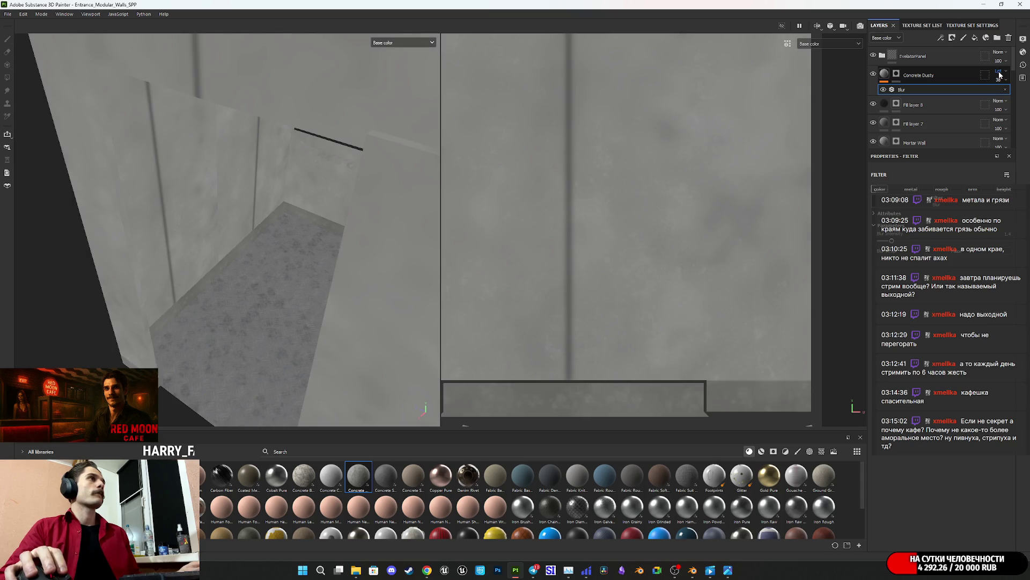
pyautogui.click(873, 75)
pyautogui.click(874, 75)
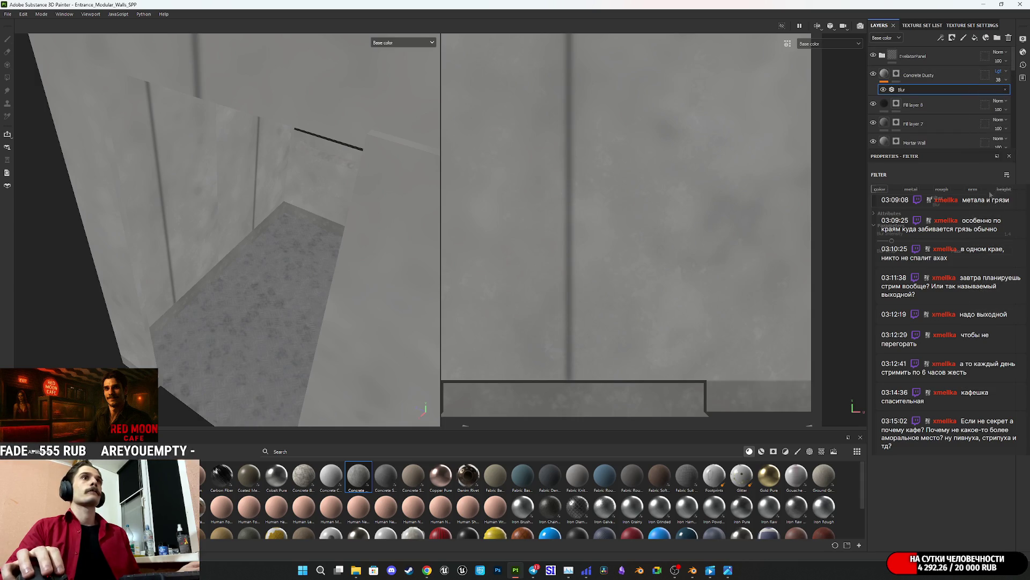
# Step: Cycle Concrete Dusty's blend modes with the scroll wheel, stopping on Darken
pyautogui.scroll(-1, 1003, 74)
pyautogui.scroll(-1, 1002, 75)
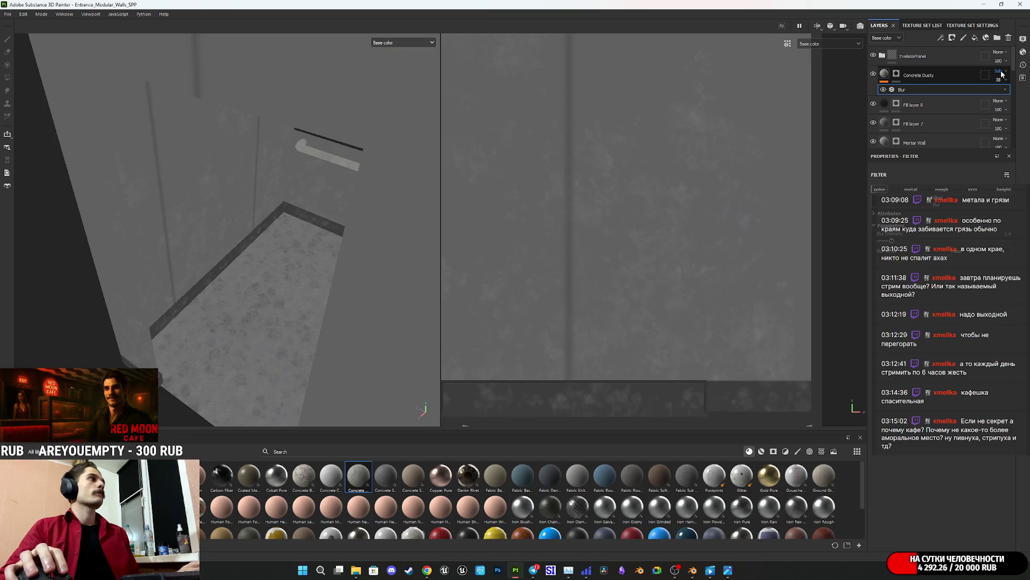
pyautogui.scroll(-3, 1002, 74)
pyautogui.scroll(-1, 1002, 75)
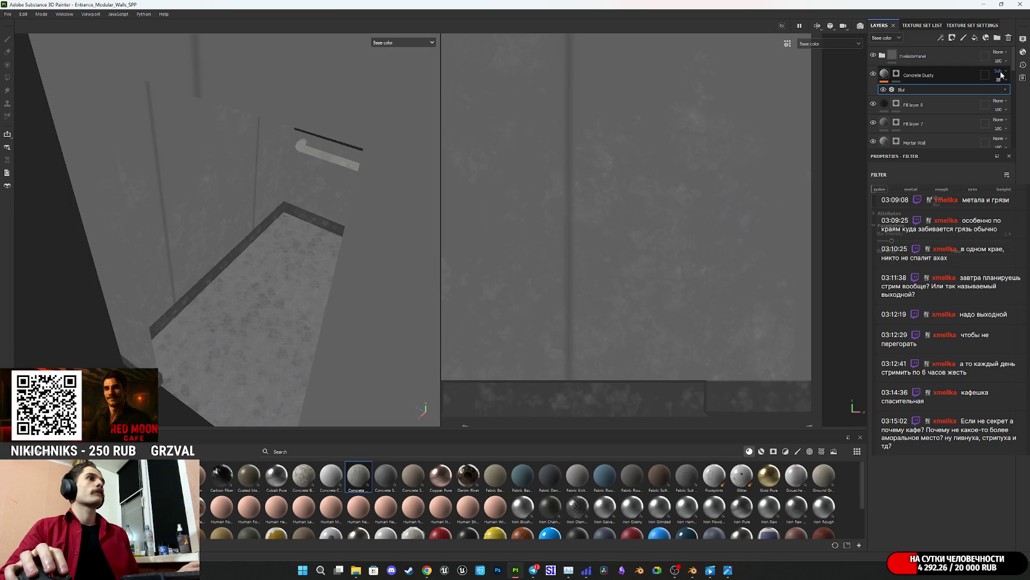
pyautogui.scroll(-1, 1002, 75)
pyautogui.scroll(-5, 1002, 75)
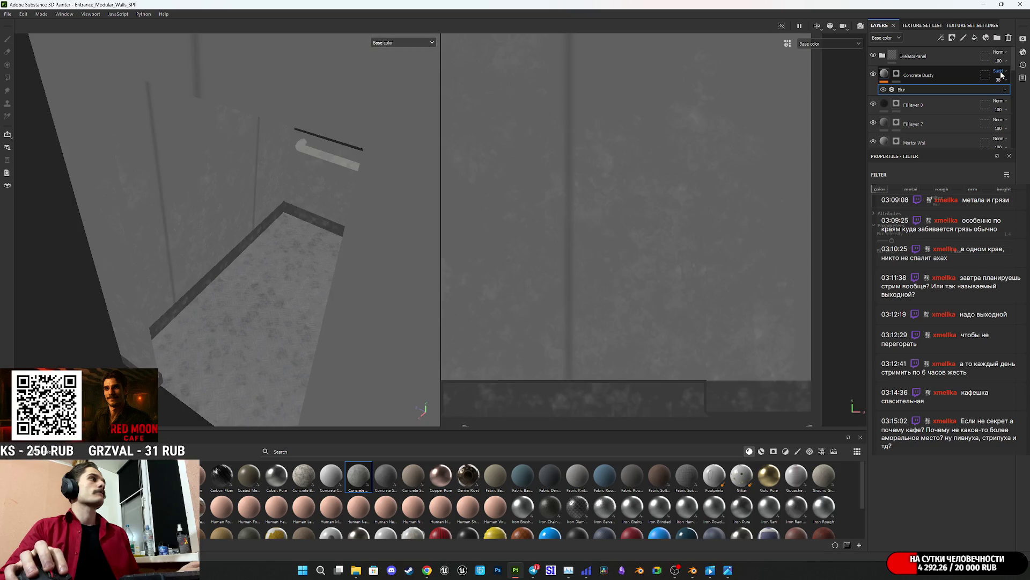
pyautogui.scroll(-3, 1002, 75)
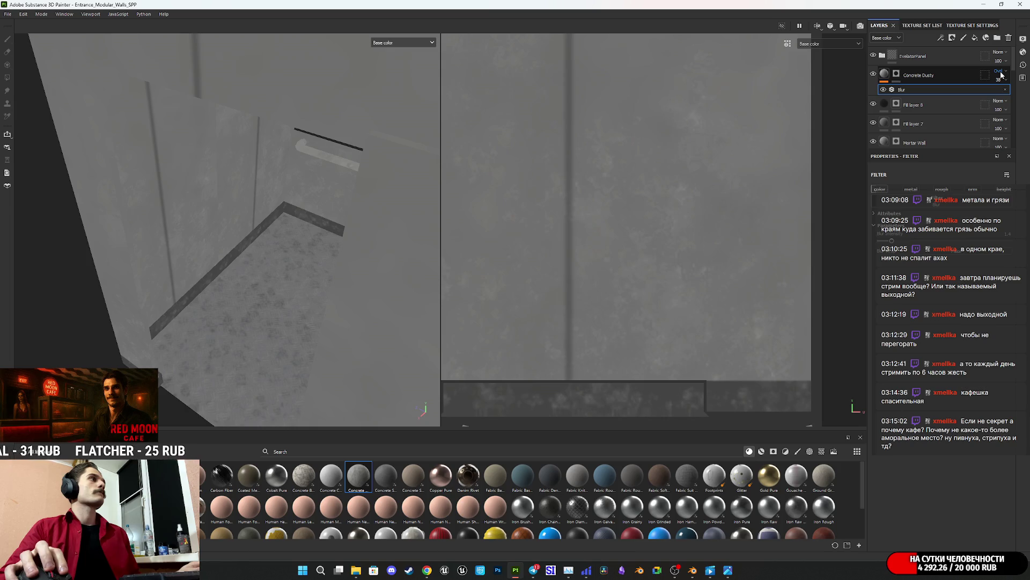
pyautogui.scroll(-4, 1001, 75)
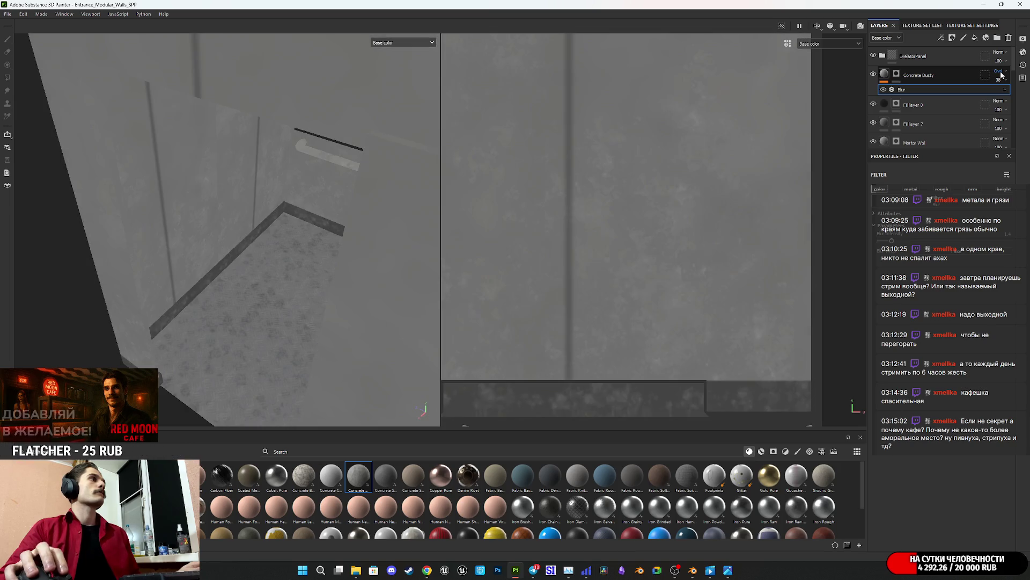
pyautogui.scroll(-4, 1001, 75)
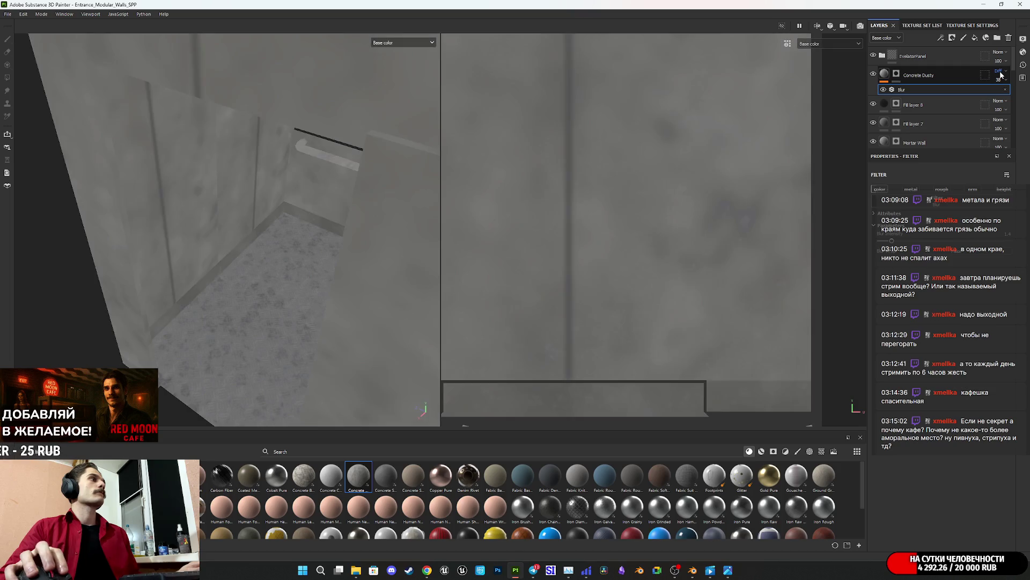
pyautogui.scroll(-4, 1002, 75)
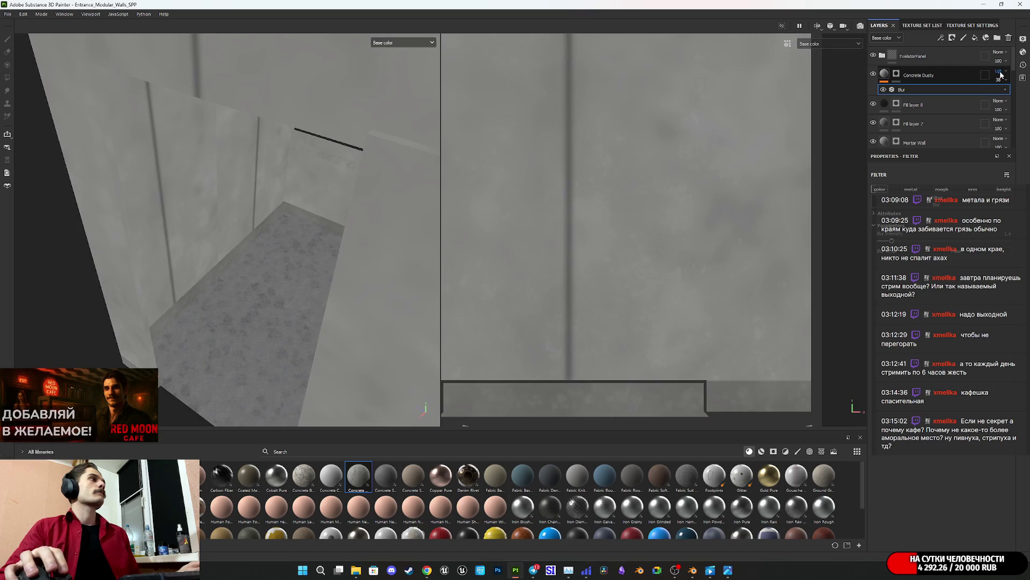
pyautogui.scroll(-3, 1001, 75)
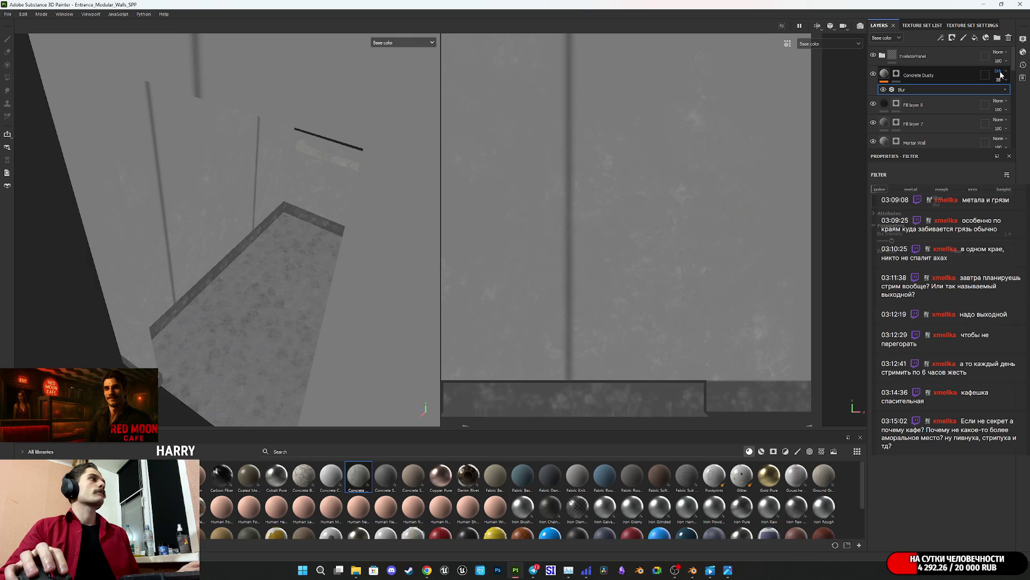
pyautogui.click(1002, 75)
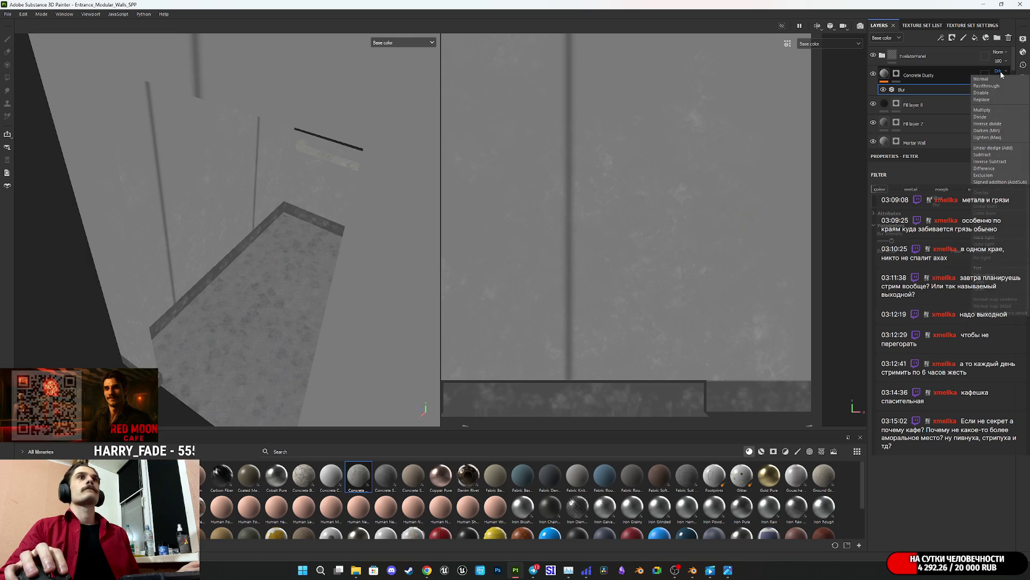
pyautogui.click(1002, 75)
# Step: Raise Concrete Dusty's opacity to 56 and switch it to Multiply
pyautogui.click(998, 79)
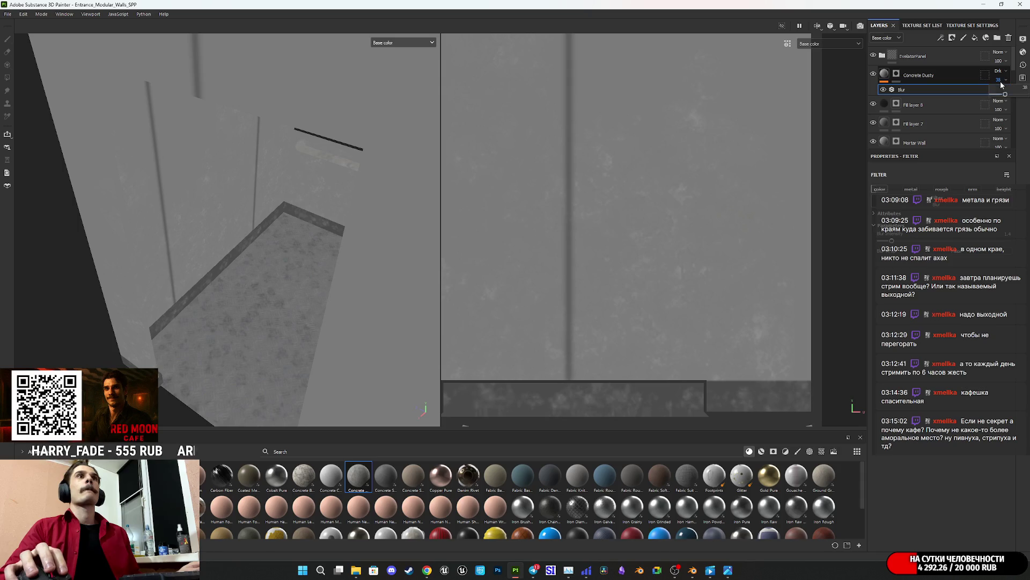
pyautogui.moveTo(1007, 97); pyautogui.dragTo(1012, 166)
pyautogui.click(1000, 70)
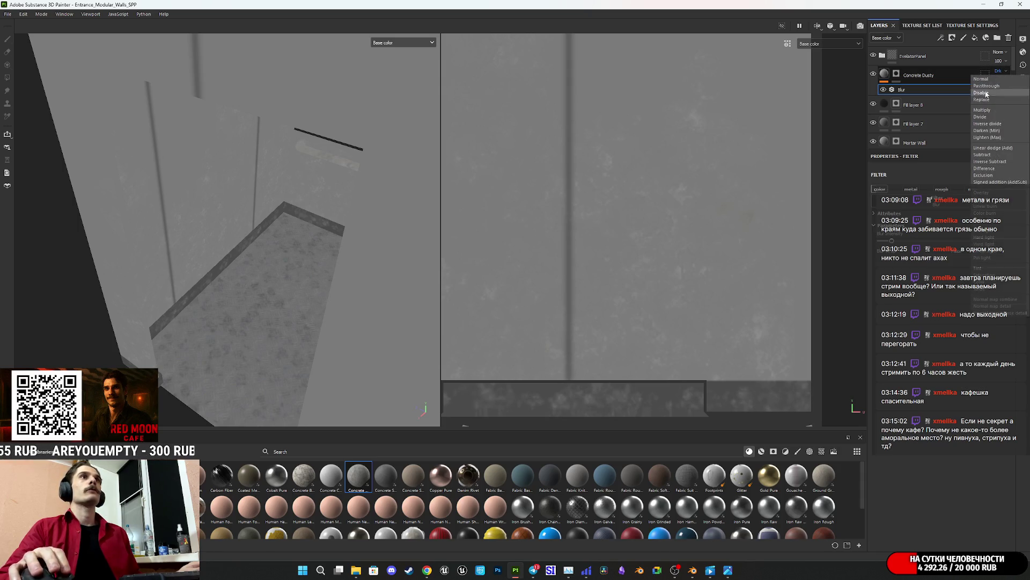
pyautogui.click(987, 111)
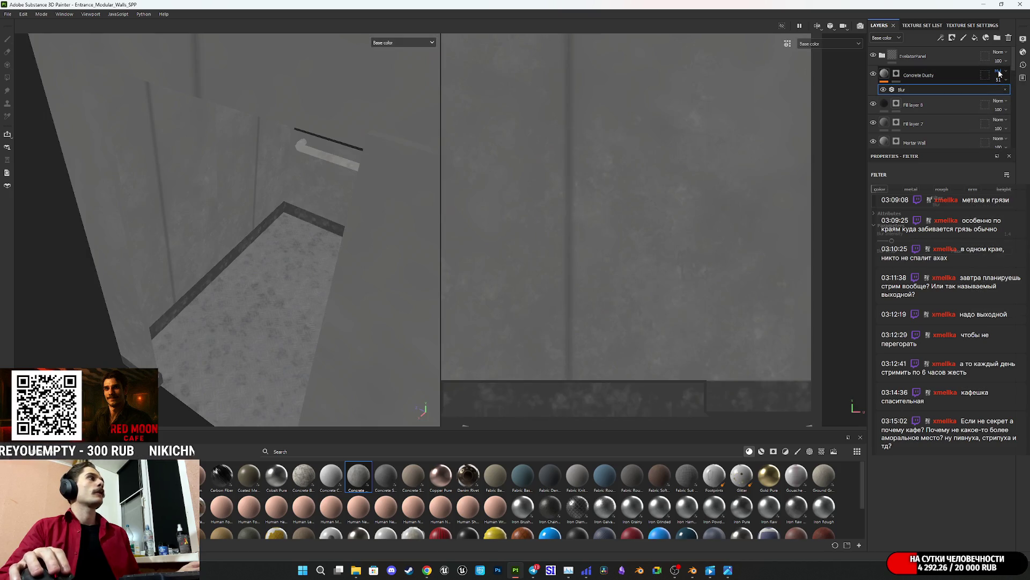
# Step: Scroll the blend mode on to Overlay and hide Concrete Dusty for comparison
pyautogui.scroll(-4, 1000, 73)
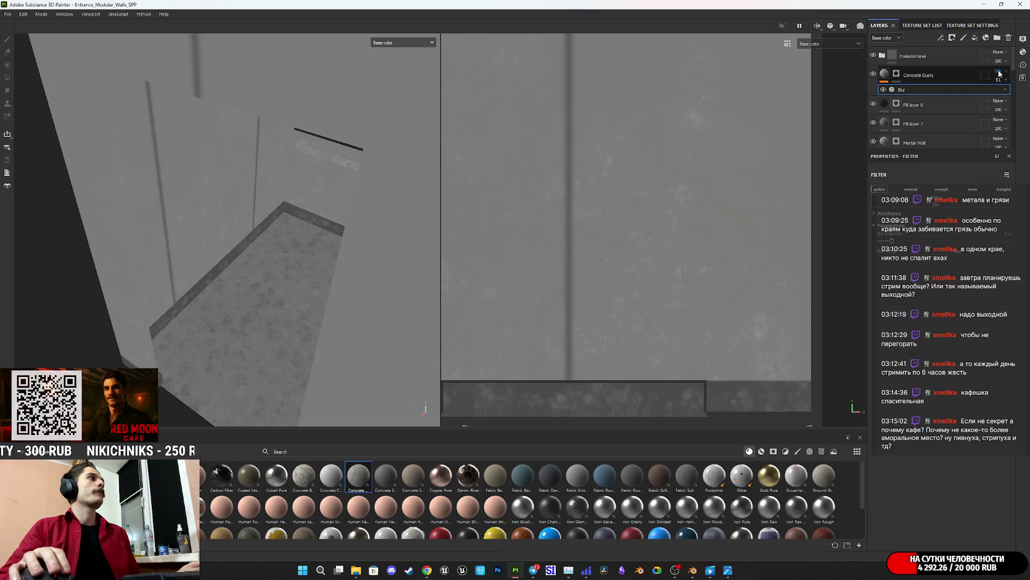
pyautogui.scroll(-3, 1000, 74)
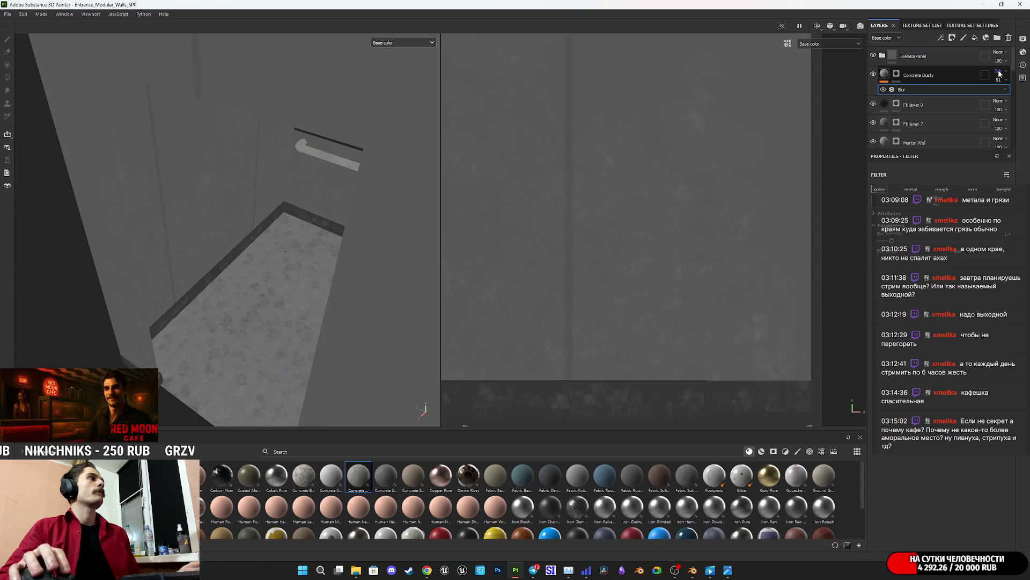
pyautogui.scroll(-3, 999, 73)
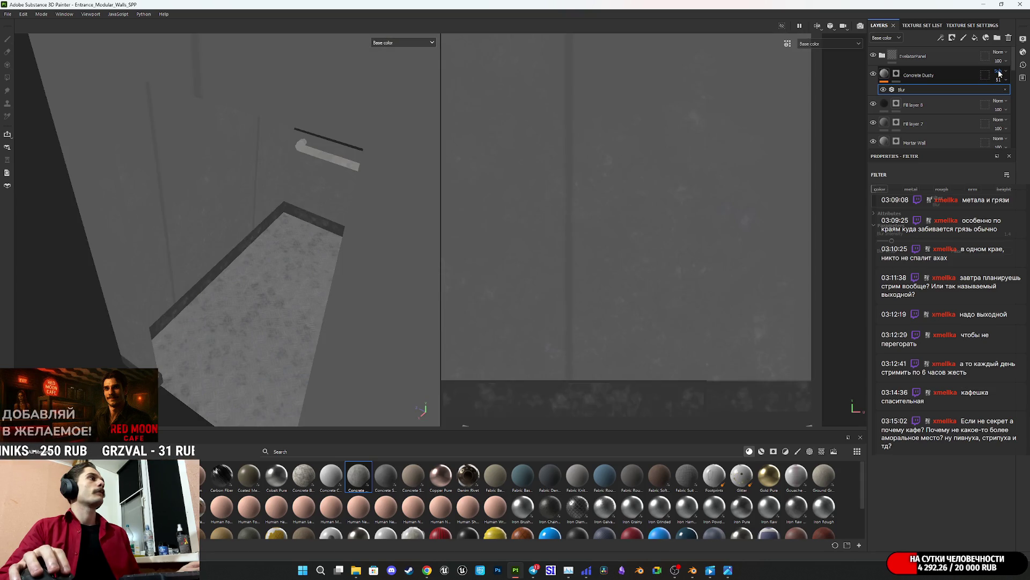
pyautogui.scroll(-2, 999, 74)
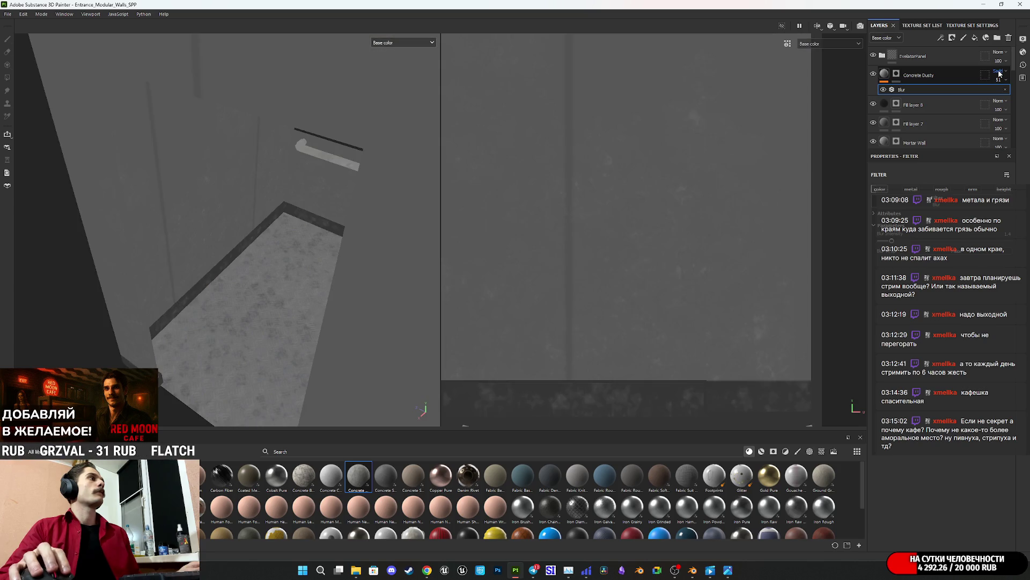
pyautogui.scroll(-1, 999, 73)
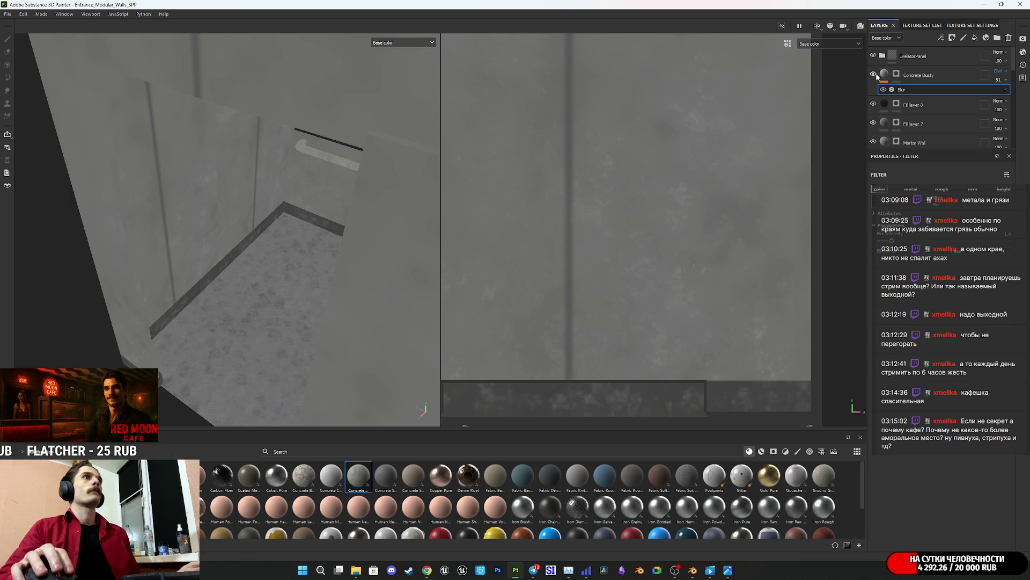
pyautogui.click(873, 74)
# Step: Unhide Concrete Dusty and switch the viewport from Base color to Material, viewing the door-frame module
pyautogui.click(874, 74)
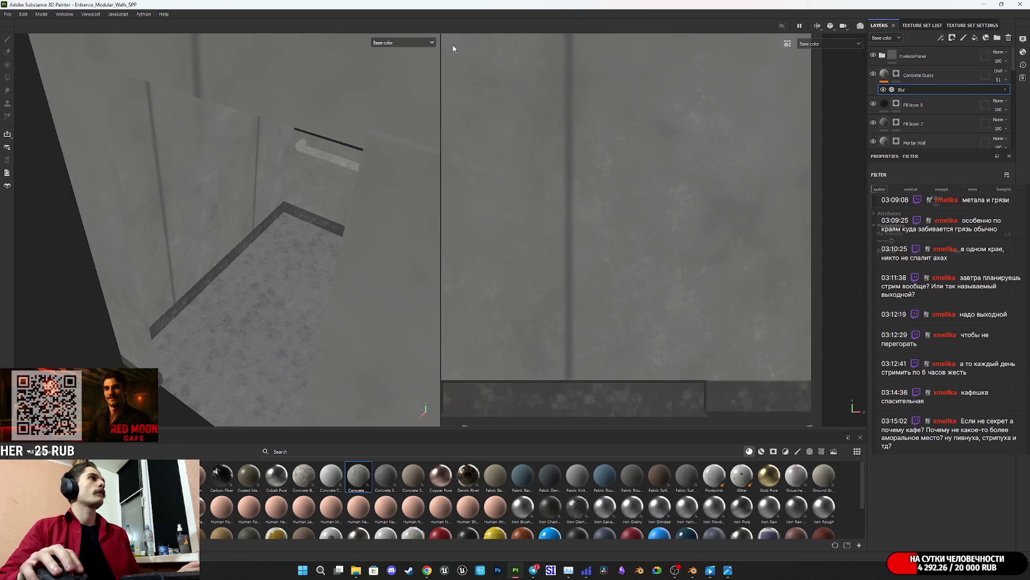
pyautogui.click(431, 42)
pyautogui.click(382, 64)
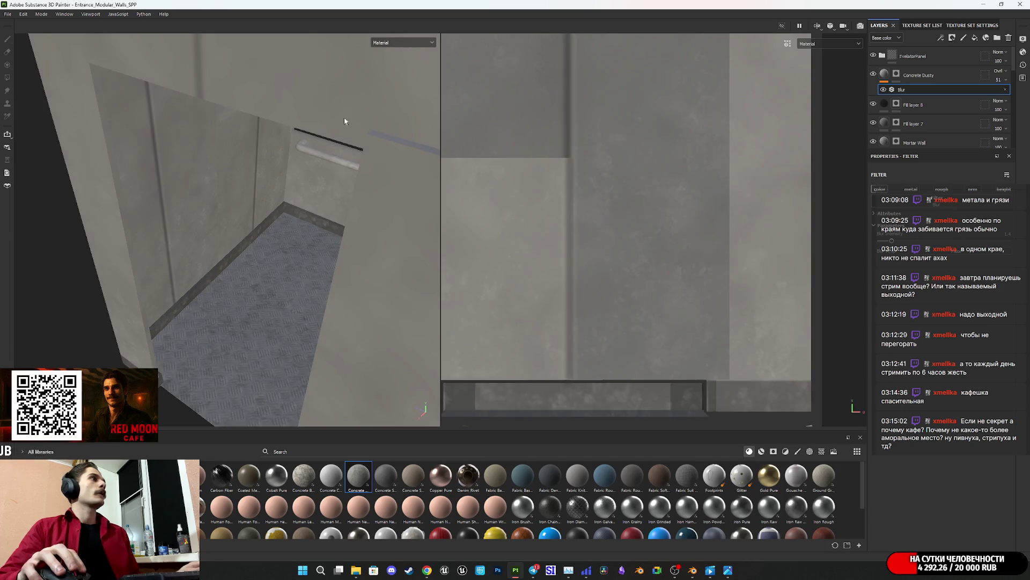
pyautogui.moveTo(238, 182)
pyautogui.keyDown('alt'); pyautogui.mouseDown()
pyautogui.moveTo(280, 210)
pyautogui.moveTo(337, 218)
pyautogui.moveTo(240, 241)
pyautogui.moveTo(292, 189)
pyautogui.moveTo(288, 219)
pyautogui.mouseUp(); pyautogui.keyUp('alt')
pyautogui.scroll(-10, 329, 230)
pyautogui.scroll(6, 293, 198)
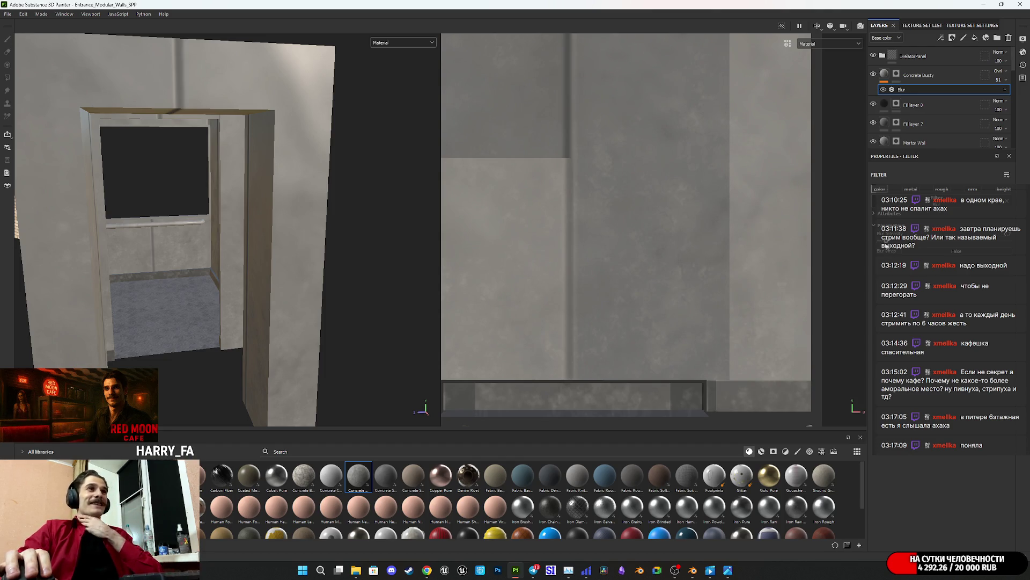
# Step: Move Concrete Dusty's UV projection left and up, shrinking it slightly near the door
pyautogui.click(919, 76)
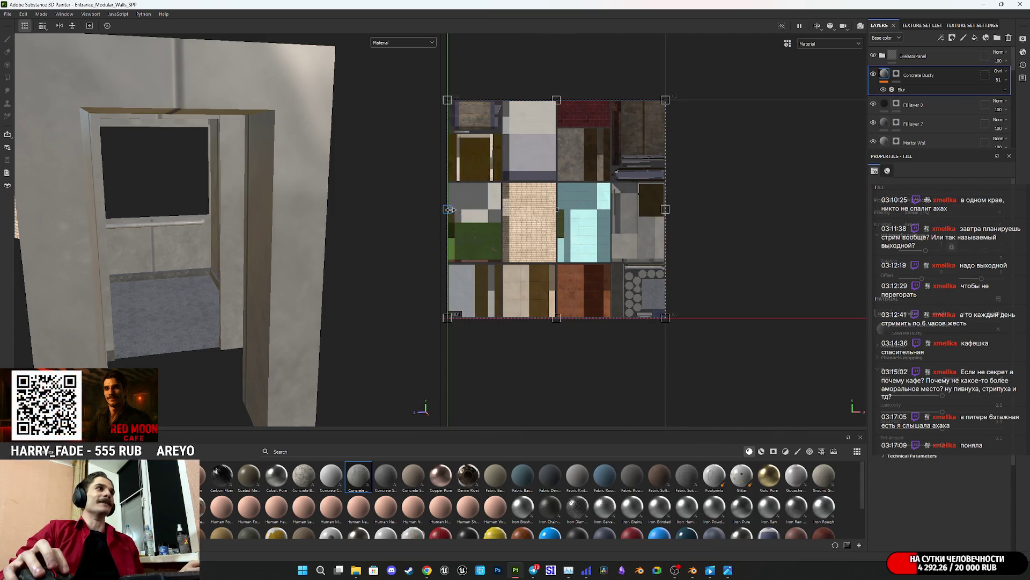
pyautogui.moveTo(575, 213); pyautogui.dragTo(582, 228)
pyautogui.moveTo(322, 242)
pyautogui.keyDown('alt'); pyautogui.mouseDown()
pyautogui.moveTo(267, 227)
pyautogui.moveTo(219, 264)
pyautogui.moveTo(154, 249)
pyautogui.moveTo(270, 297)
pyautogui.moveTo(219, 299)
pyautogui.moveTo(236, 290)
pyautogui.mouseUp(); pyautogui.keyUp('alt')
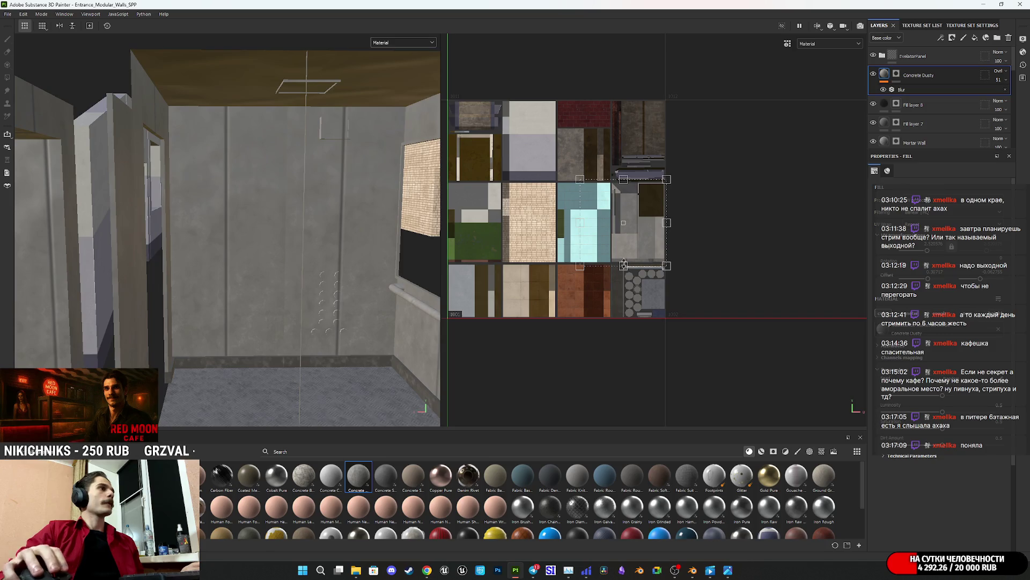
pyautogui.moveTo(648, 229); pyautogui.dragTo(621, 221)
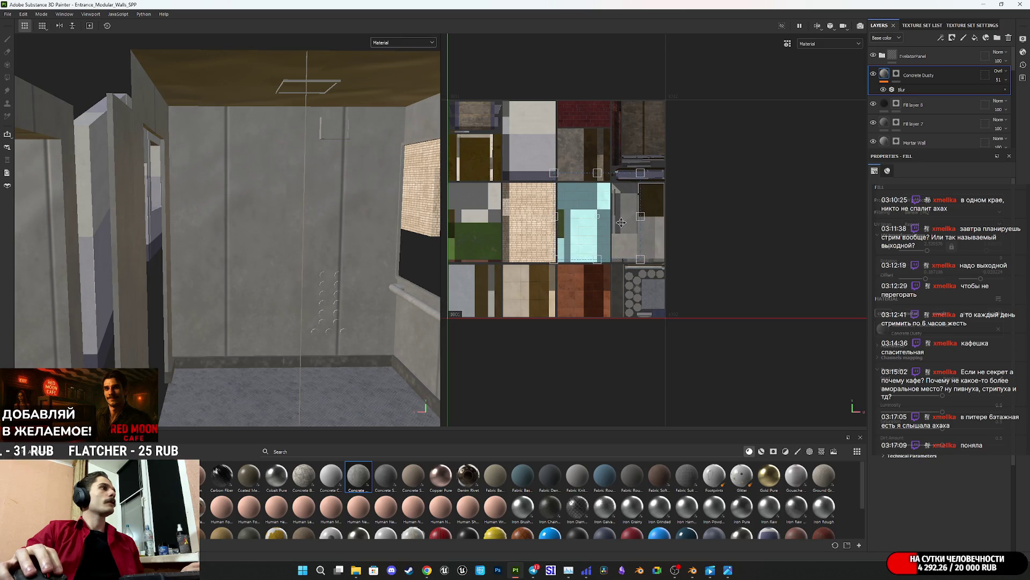
pyautogui.moveTo(253, 263)
pyautogui.keyDown('alt'); pyautogui.mouseDown()
pyautogui.moveTo(294, 262)
pyautogui.moveTo(263, 289)
pyautogui.mouseUp(); pyautogui.keyUp('alt')
# Step: Set Concrete Dusty's opacity to 35 and review the walls up to the handrail
pyautogui.click(1000, 81)
pyautogui.moveTo(1006, 94)
pyautogui.mouseDown()
pyautogui.moveTo(945, 97)
pyautogui.moveTo(998, 106)
pyautogui.mouseUp()
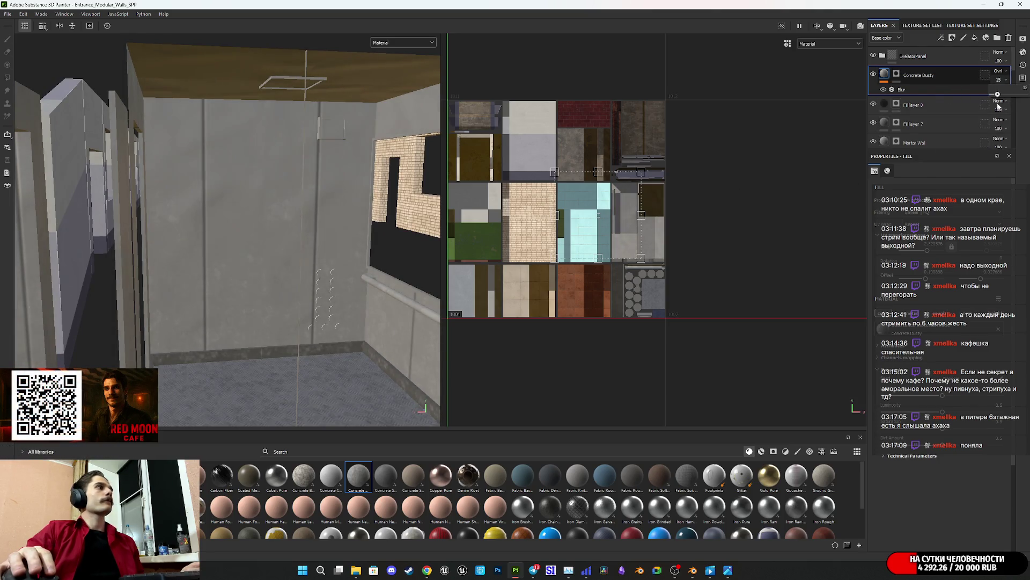
pyautogui.click(1024, 87)
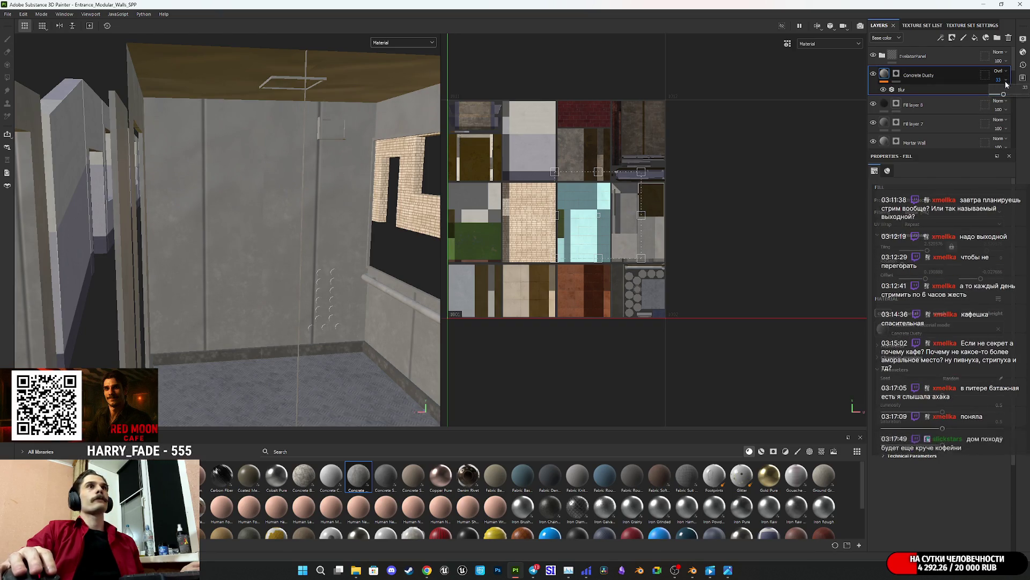
pyautogui.write('35')
pyautogui.press('Return')
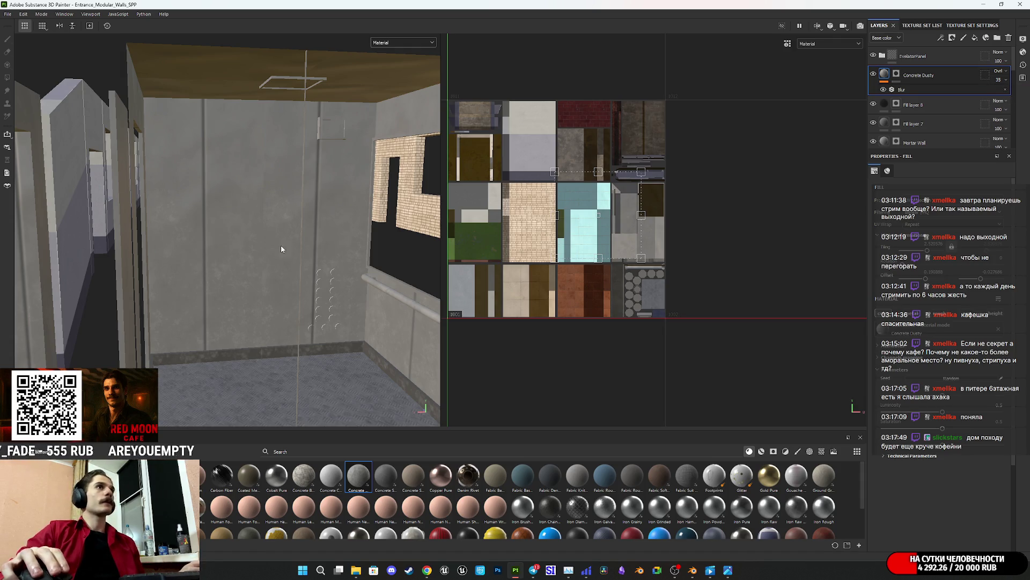
pyautogui.scroll(-5, 282, 245)
pyautogui.moveTo(273, 253)
pyautogui.keyDown('alt'); pyautogui.mouseDown()
pyautogui.moveTo(446, 262)
pyautogui.moveTo(487, 226)
pyautogui.moveTo(433, 269)
pyautogui.moveTo(287, 284)
pyautogui.moveTo(253, 301)
pyautogui.moveTo(228, 367)
pyautogui.mouseUp(); pyautogui.keyUp('alt')
pyautogui.scroll(6, 268, 282)
pyautogui.moveTo(228, 367)
pyautogui.keyDown('alt'); pyautogui.mouseDown(button='right')
pyautogui.moveTo(398, 269)
pyautogui.moveTo(385, 286)
pyautogui.mouseUp(button='right'); pyautogui.keyUp('alt')
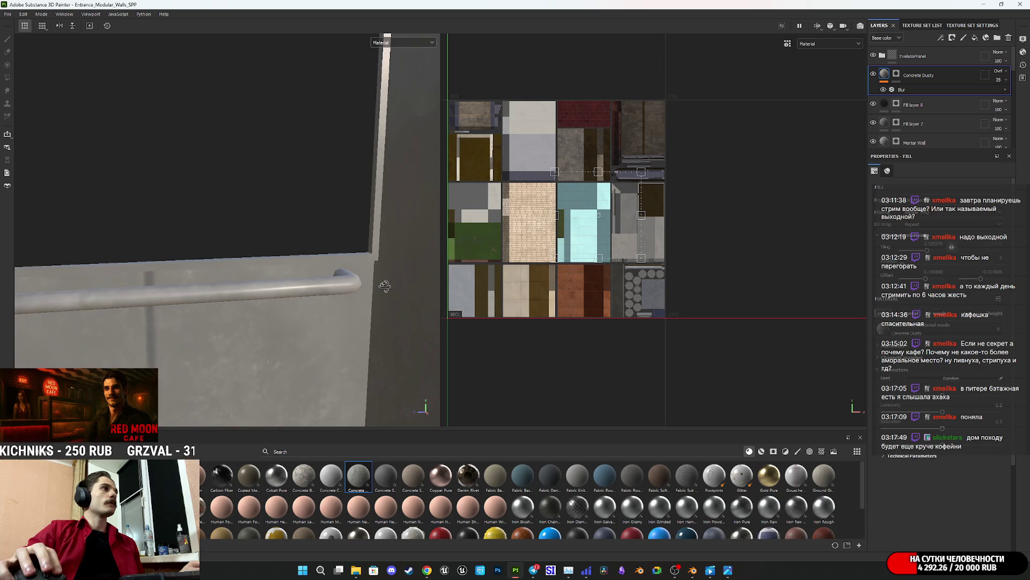
pyautogui.click(897, 74)
pyautogui.press('4')
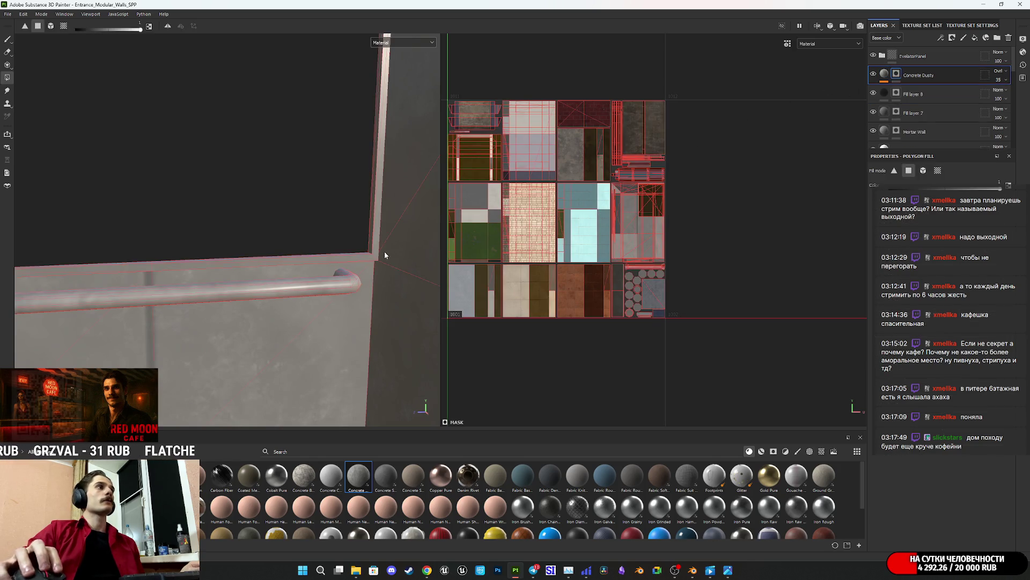
pyautogui.scroll(5, 579, 250)
pyautogui.scroll(3, 639, 295)
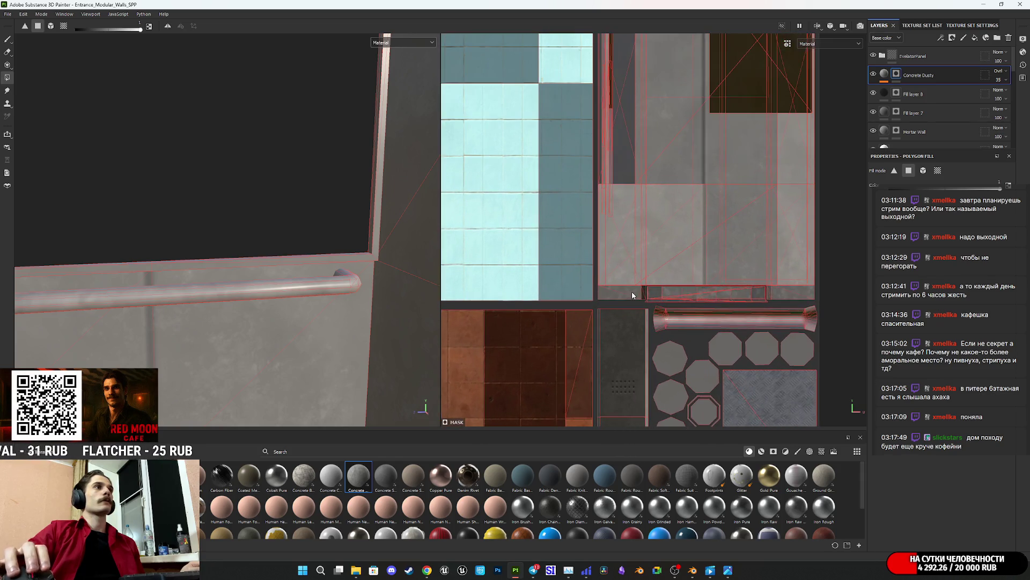
pyautogui.click(395, 44)
pyautogui.click(395, 44)
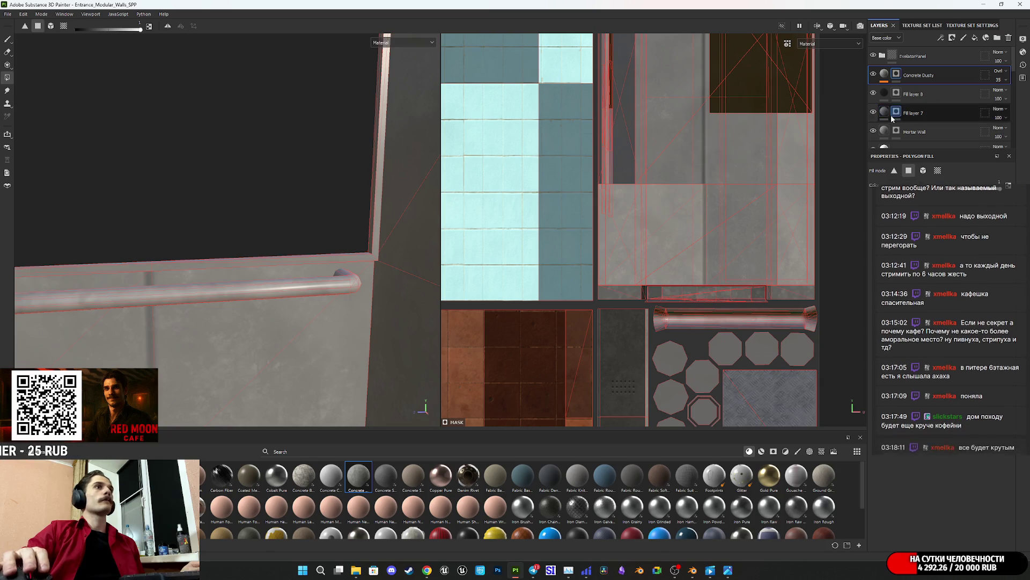
pyautogui.scroll(-5, 880, 114)
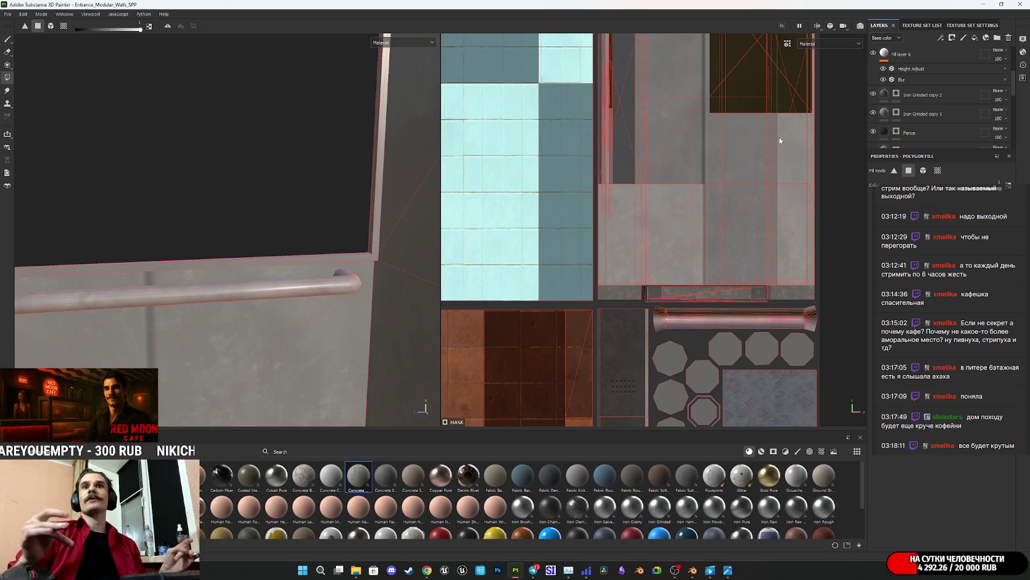
pyautogui.moveTo(323, 302)
pyautogui.keyDown('alt'); pyautogui.mouseDown()
pyautogui.moveTo(281, 301)
pyautogui.moveTo(322, 284)
pyautogui.moveTo(353, 319)
pyautogui.mouseUp(); pyautogui.keyUp('alt')
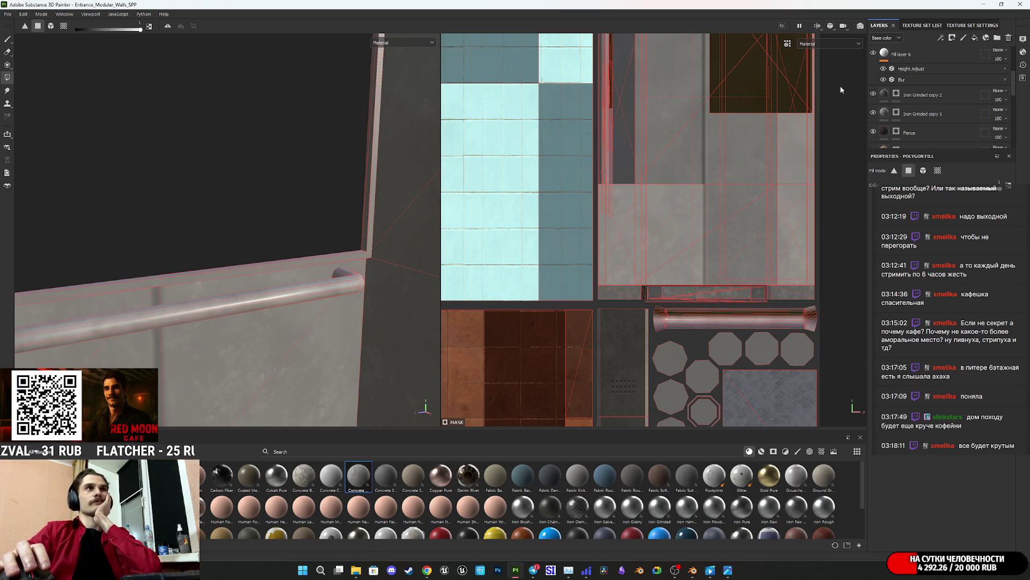
pyautogui.scroll(5, 912, 86)
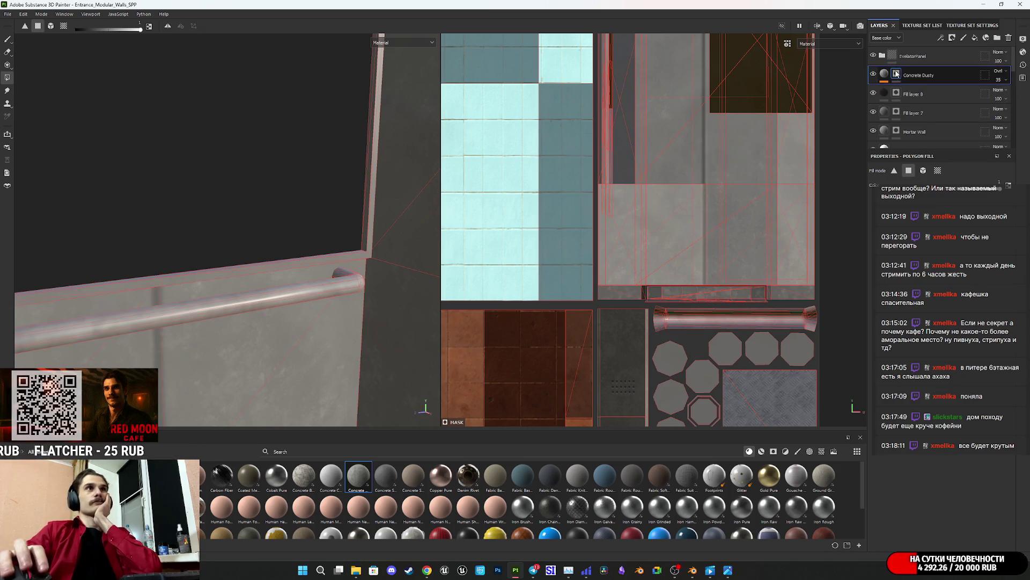
pyautogui.click(892, 57)
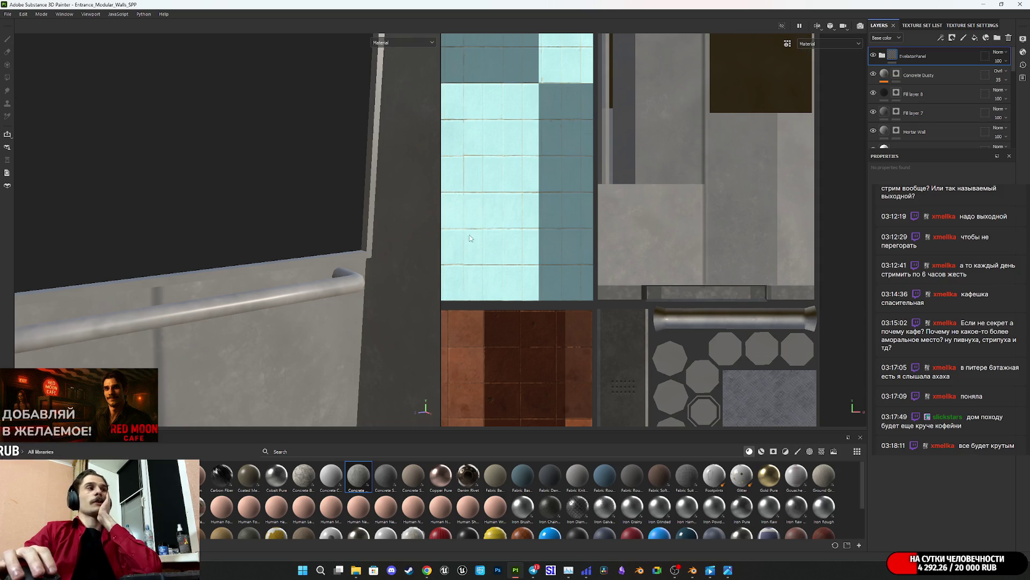
# Step: Orbit around the elevator cabin, stairs and call-button panel to review the walls
pyautogui.moveTo(310, 290)
pyautogui.keyDown('alt'); pyautogui.mouseDown()
pyautogui.moveTo(265, 339)
pyautogui.moveTo(266, 353)
pyautogui.moveTo(309, 320)
pyautogui.moveTo(211, 209)
pyautogui.mouseUp(); pyautogui.keyUp('alt')
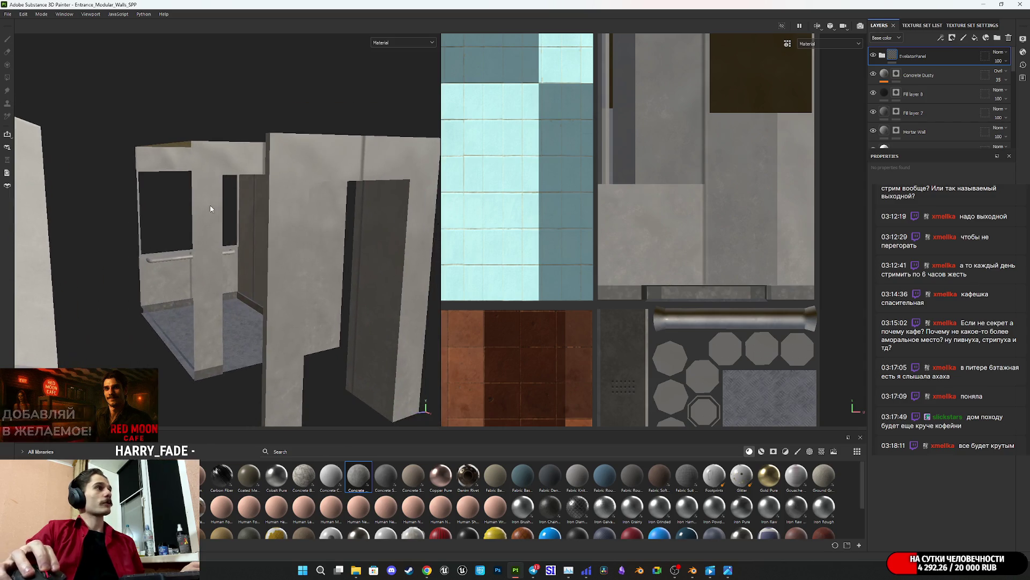
pyautogui.moveTo(278, 255)
pyautogui.keyDown('alt'); pyautogui.mouseDown()
pyautogui.moveTo(161, 237)
pyautogui.moveTo(264, 268)
pyautogui.mouseUp(); pyautogui.keyUp('alt')
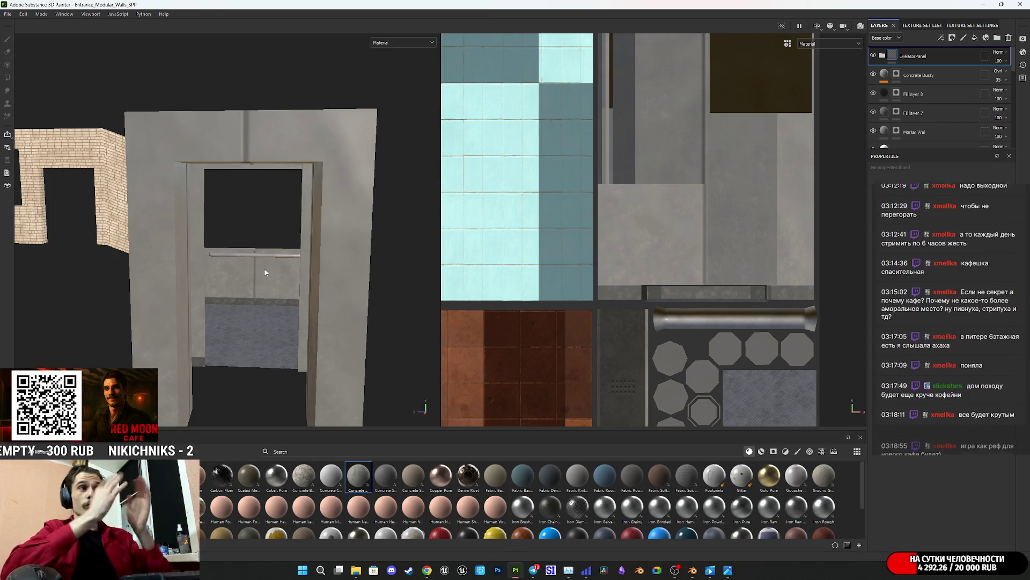
pyautogui.moveTo(236, 315)
pyautogui.keyDown('alt'); pyautogui.mouseDown()
pyautogui.moveTo(246, 288)
pyautogui.moveTo(289, 362)
pyautogui.moveTo(269, 282)
pyautogui.moveTo(396, 263)
pyautogui.mouseUp(); pyautogui.keyUp('alt')
pyautogui.scroll(3, 269, 281)
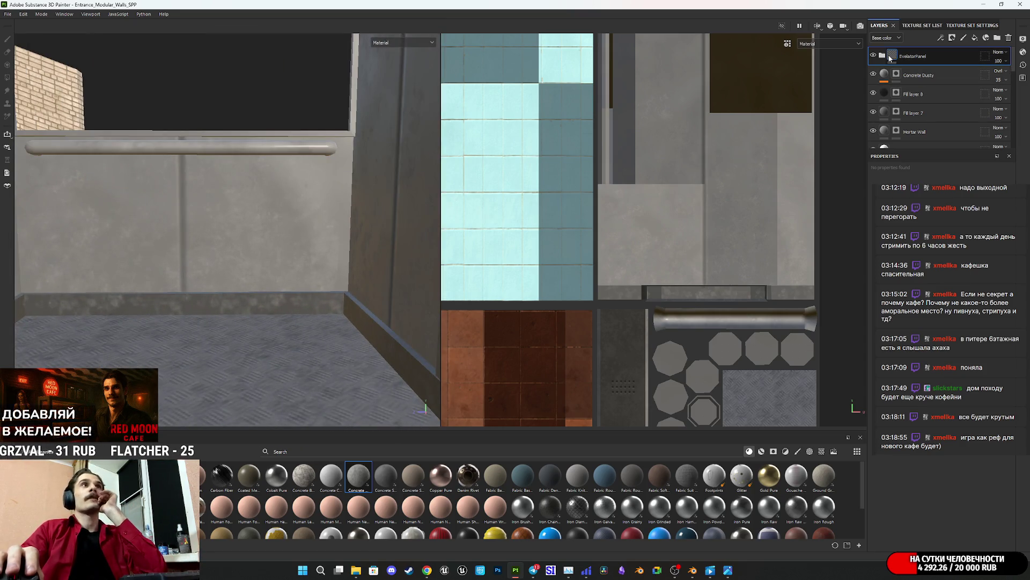
pyautogui.scroll(-5, 314, 282)
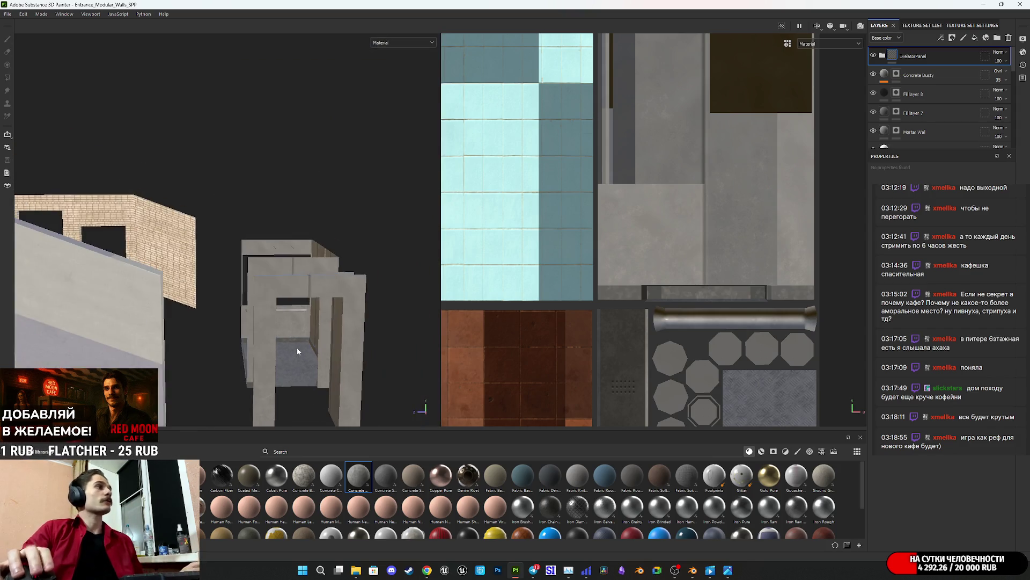
pyautogui.moveTo(314, 281)
pyautogui.keyDown('alt'); pyautogui.mouseDown()
pyautogui.moveTo(183, 216)
pyautogui.moveTo(185, 299)
pyautogui.moveTo(428, 223)
pyautogui.moveTo(665, 179)
pyautogui.moveTo(799, 134)
pyautogui.moveTo(798, 156)
pyautogui.moveTo(0, 316)
pyautogui.mouseUp(); pyautogui.keyUp('alt')
pyautogui.keyDown('alt'); pyautogui.moveTo(280, 268); pyautogui.dragTo(216, 95, button='middle'); pyautogui.keyUp('alt')
pyautogui.moveTo(216, 95)
pyautogui.keyDown('alt'); pyautogui.mouseDown()
pyautogui.moveTo(240, 159)
pyautogui.moveTo(239, 345)
pyautogui.moveTo(368, 299)
pyautogui.moveTo(306, 270)
pyautogui.moveTo(196, 303)
pyautogui.moveTo(215, 287)
pyautogui.moveTo(283, 299)
pyautogui.mouseUp(); pyautogui.keyUp('alt')
pyautogui.moveTo(283, 299)
pyautogui.keyDown('alt'); pyautogui.mouseDown(button='middle')
pyautogui.moveTo(343, 322)
pyautogui.moveTo(169, 311)
pyautogui.mouseUp(button='middle'); pyautogui.keyUp('alt')
pyautogui.moveTo(169, 311)
pyautogui.keyDown('alt'); pyautogui.mouseDown()
pyautogui.moveTo(269, 299)
pyautogui.moveTo(268, 290)
pyautogui.moveTo(260, 299)
pyautogui.moveTo(305, 263)
pyautogui.moveTo(295, 299)
pyautogui.moveTo(269, 288)
pyautogui.mouseUp(); pyautogui.keyUp('alt')
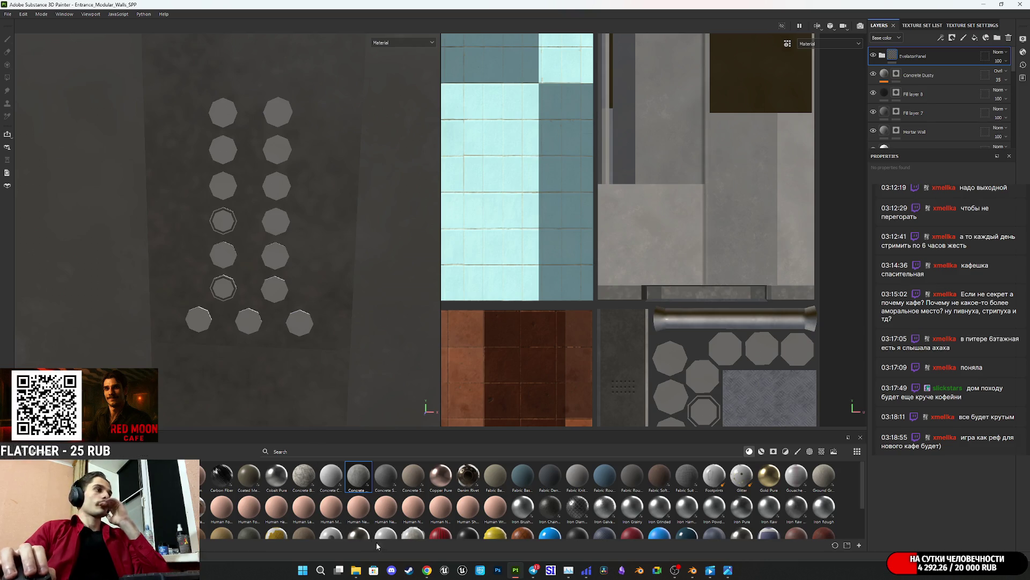
# Step: Bring up Chrome, close the Metal Tread Plate preview, and go to NormalMap-Online
pyautogui.click(428, 575)
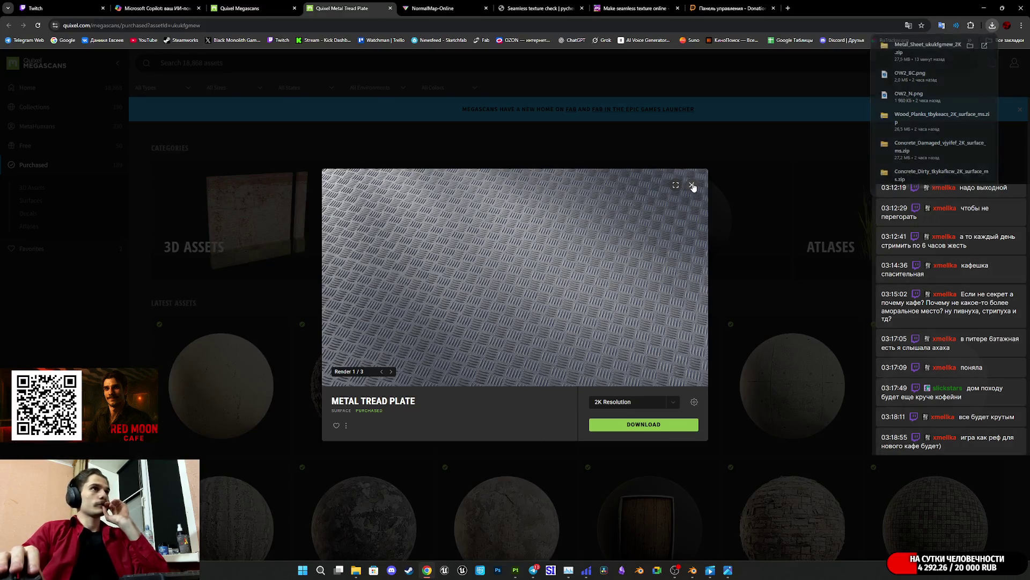
pyautogui.click(691, 185)
pyautogui.click(465, 7)
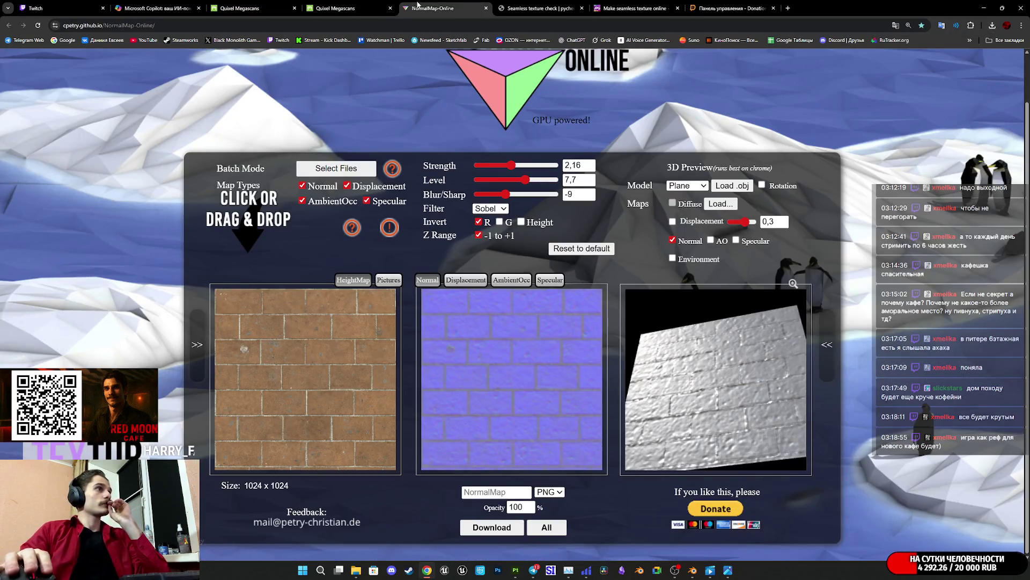